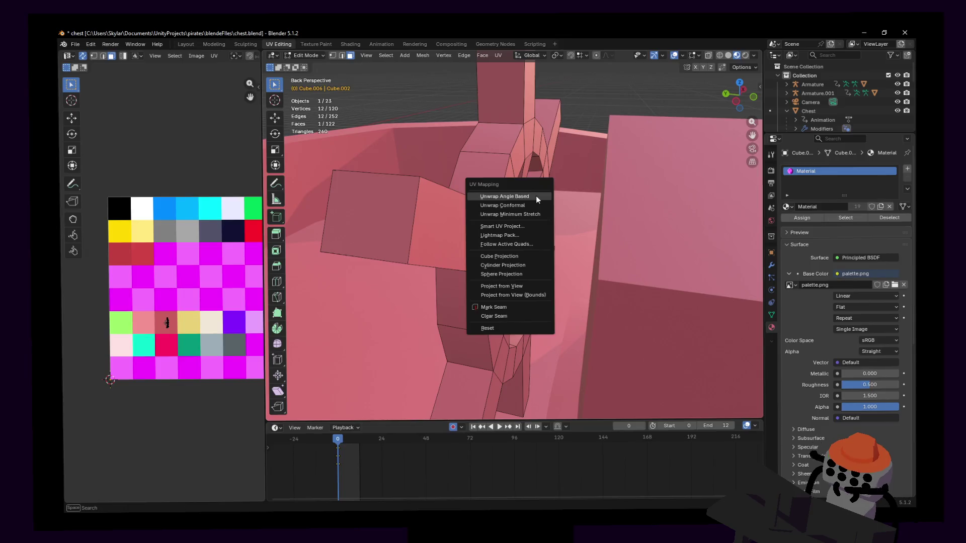
# Shrink the hub's UV island and move it onto a pink palette cell.
pyautogui.press('s')
pyautogui.click(194, 285)
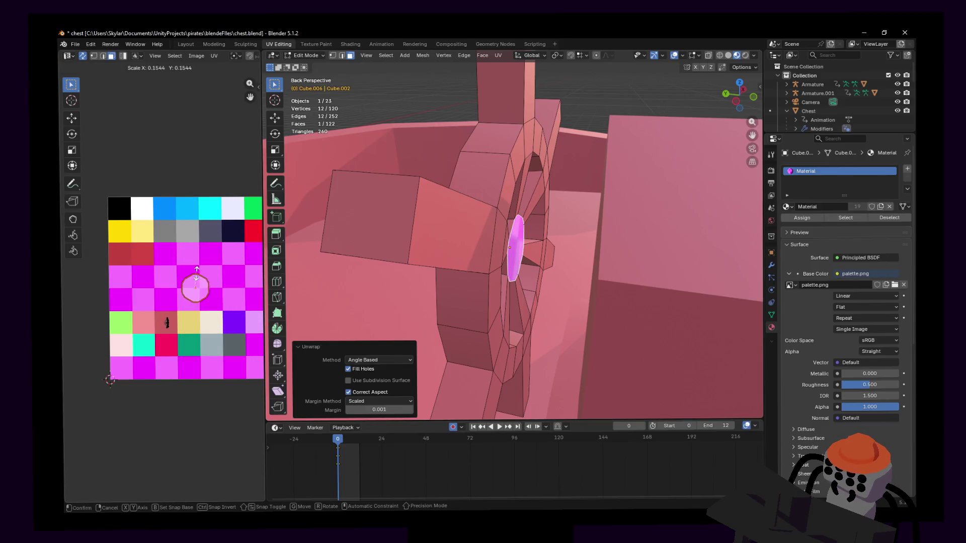
pyautogui.press('g')
pyautogui.click(167, 323)
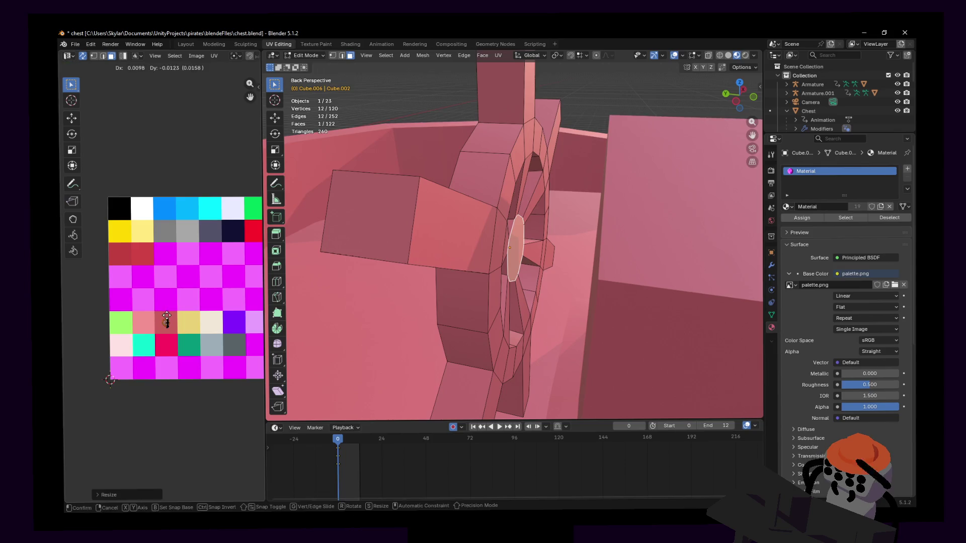
# Push both hub faces slightly back along the Y axis.
pyautogui.press('ctrl+shift+KP_1')
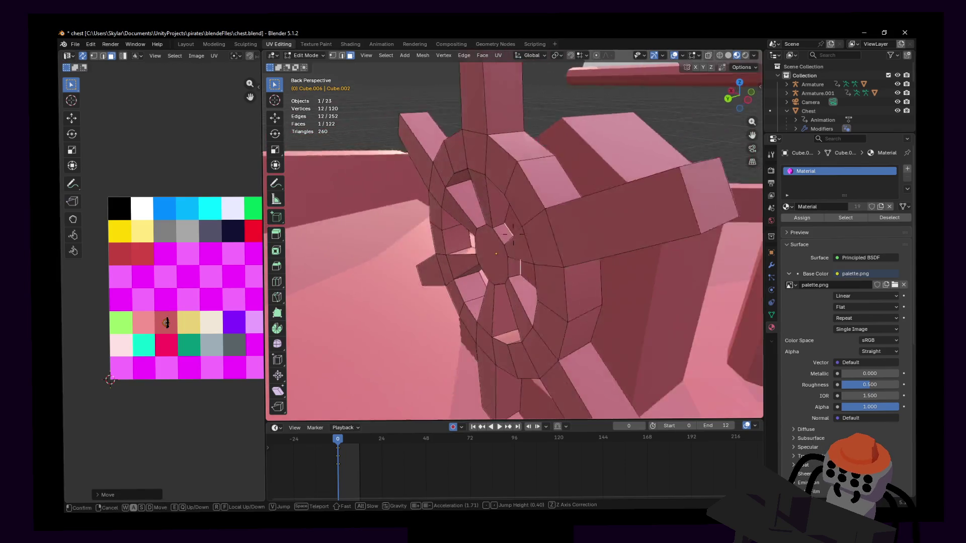
pyautogui.keyDown('shift'); pyautogui.click(501, 261); pyautogui.keyUp('shift')
pyautogui.press('KP_Decimal')
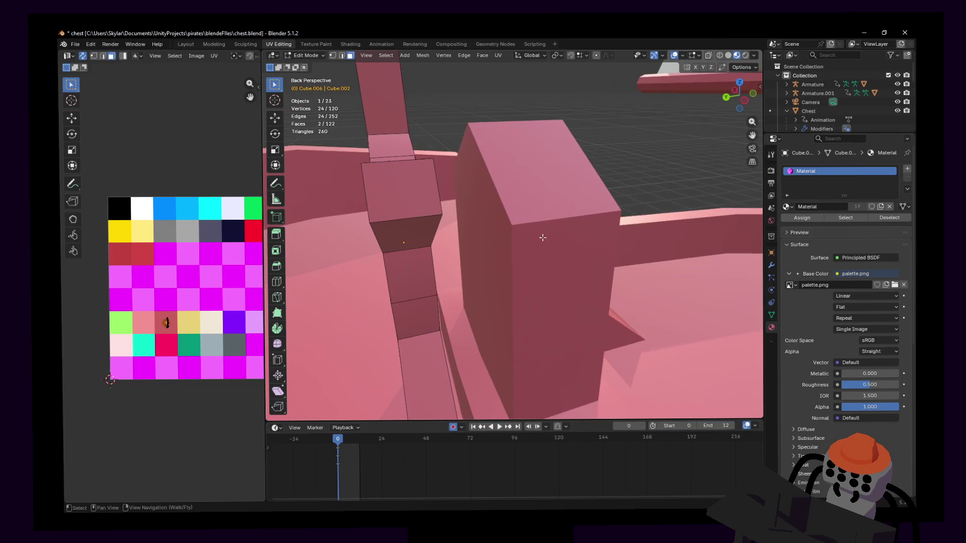
pyautogui.press('g')
pyautogui.press('y')
pyautogui.click(515, 220)
pyautogui.press('KP_4')
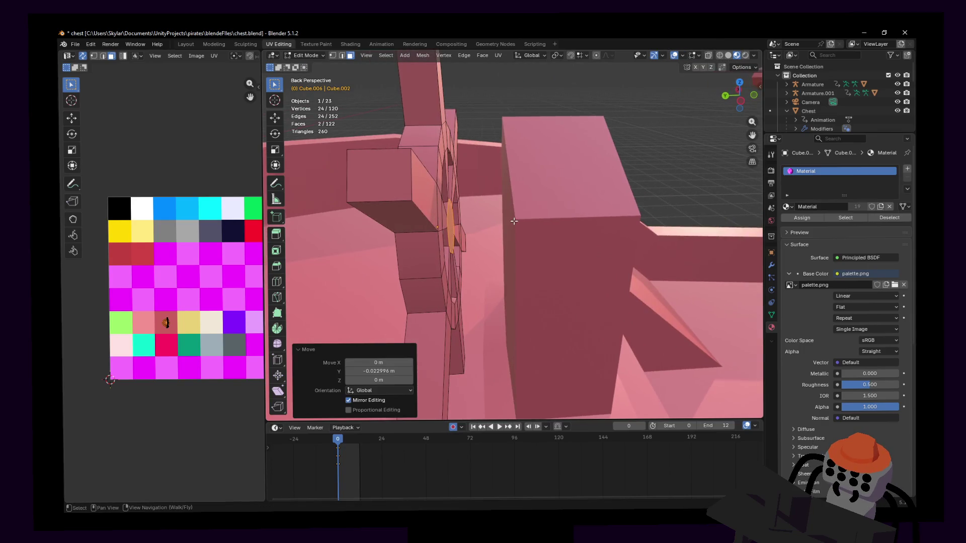
pyautogui.press('g')
pyautogui.press('y')
pyautogui.click(493, 224)
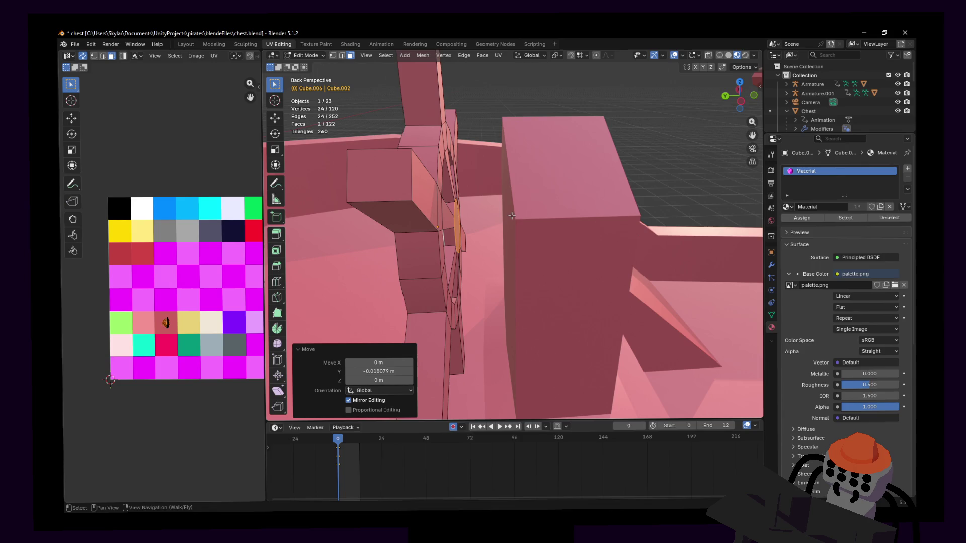
# Inset the centre hub face by 0.02788 m and return to object mode.
pyautogui.click(468, 225)
pyautogui.press('KP_Decimal')
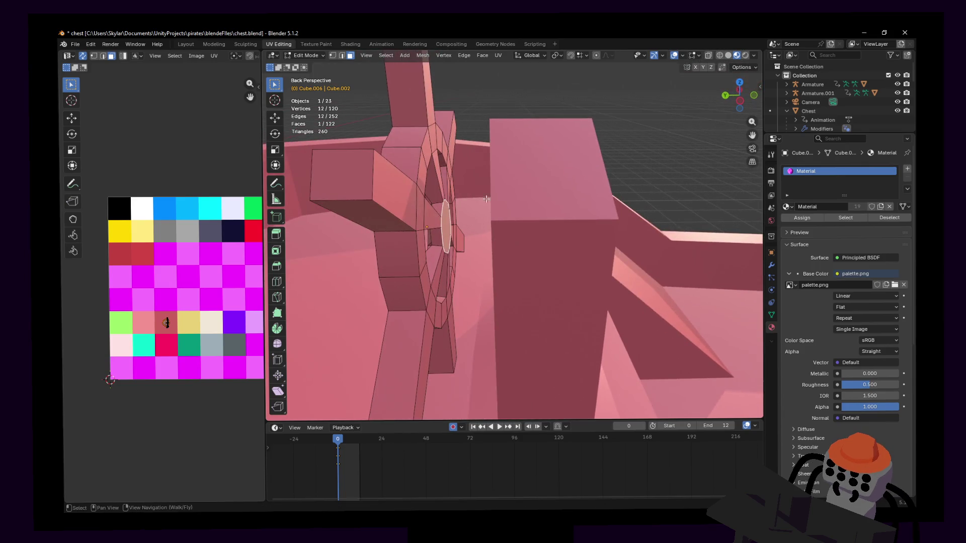
pyautogui.press('i')
pyautogui.click(512, 179)
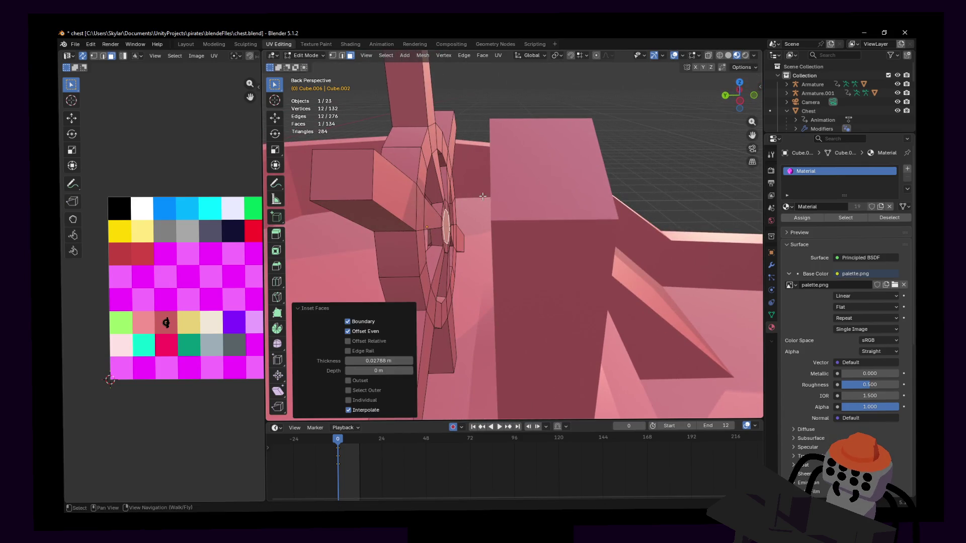
pyautogui.press('e')
pyautogui.press('Escape')
pyautogui.hotkey('shift', '`')
pyautogui.press('Tab')
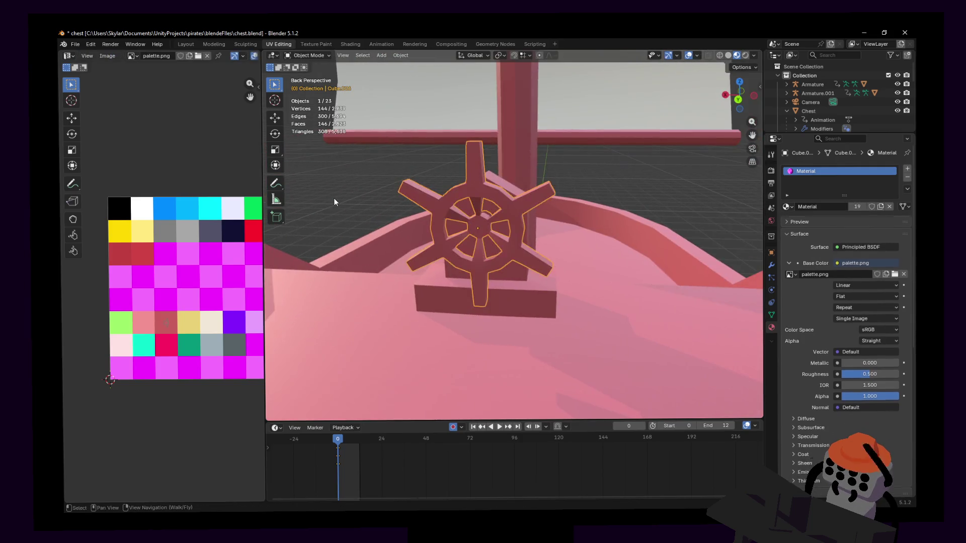
# Enter Edit Mode on the wheel, isolate it in Local View and view it Back Orthographic.
pyautogui.click(513, 234)
pyautogui.press('Tab')
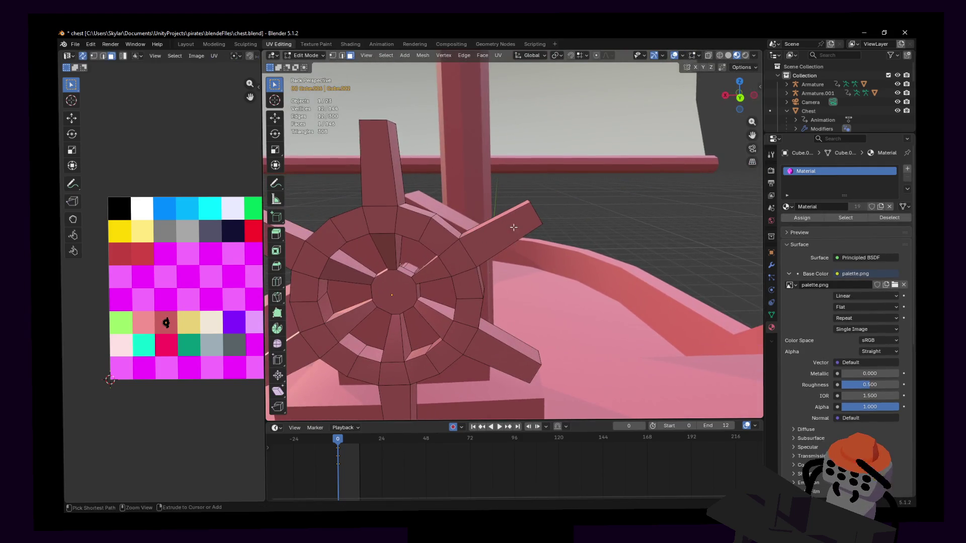
pyautogui.hotkey('ctrl', 'r')
pyautogui.press('Escape')
pyautogui.press('ctrl+KP_1')
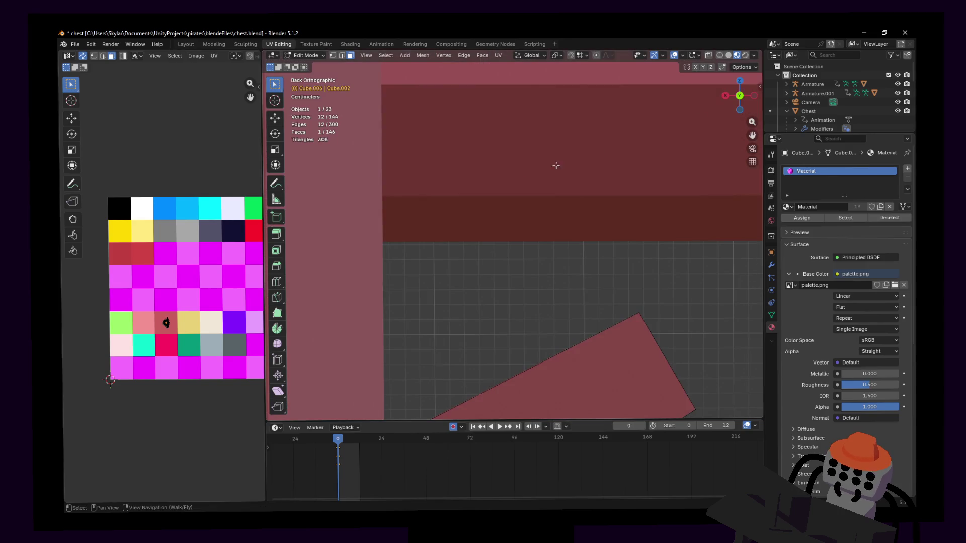
pyautogui.press('KP_Divide')
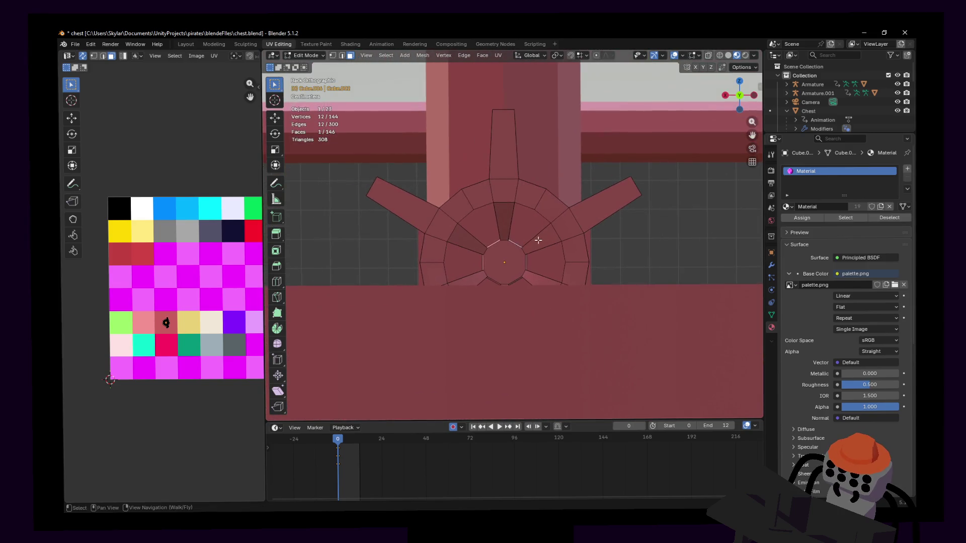
pyautogui.press('ctrl+KP_1')
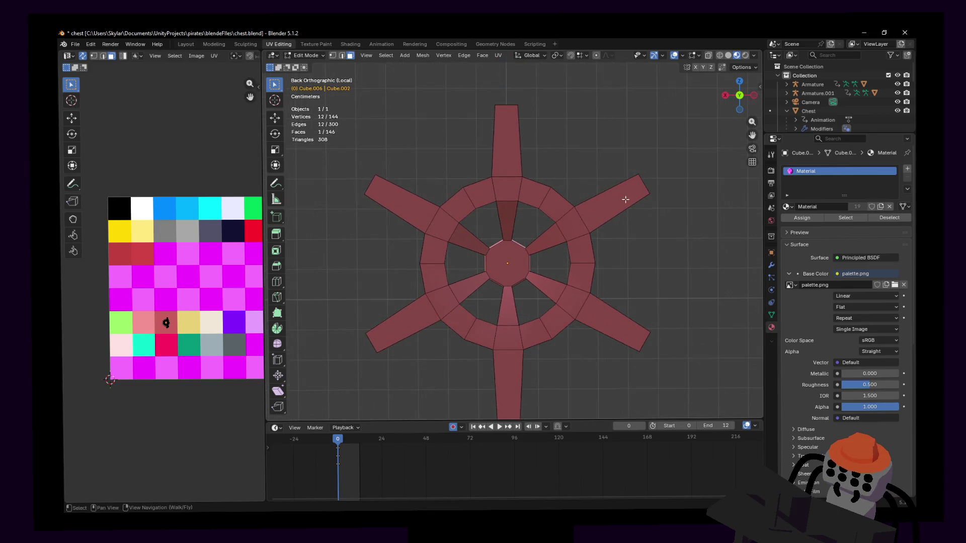
pyautogui.hotkey('ctrl', 'r')
# Cut centred edge loops across the right, top and upper-left spokes.
pyautogui.click(617, 202)
pyautogui.rightClick(619, 201)
pyautogui.hotkey('ctrl', 'r')
pyautogui.click(498, 132)
pyautogui.rightClick(498, 132)
pyautogui.hotkey('ctrl', 'r')
pyautogui.click(389, 199)
pyautogui.rightClick(389, 199)
pyautogui.keyDown('shift'); pyautogui.moveTo(389, 200); pyautogui.dragTo(408, 140, button='middle'); pyautogui.keyUp('shift')
# Cut centred edge loops across three more spokes of the wheel.
pyautogui.hotkey('ctrl', 'r')
pyautogui.click(425, 254)
pyautogui.rightClick(425, 254)
pyautogui.hotkey('ctrl', 'r')
pyautogui.click(536, 312)
pyautogui.rightClick(536, 312)
pyautogui.hotkey('ctrl', 'r')
pyautogui.click(624, 267)
pyautogui.rightClick(624, 267)
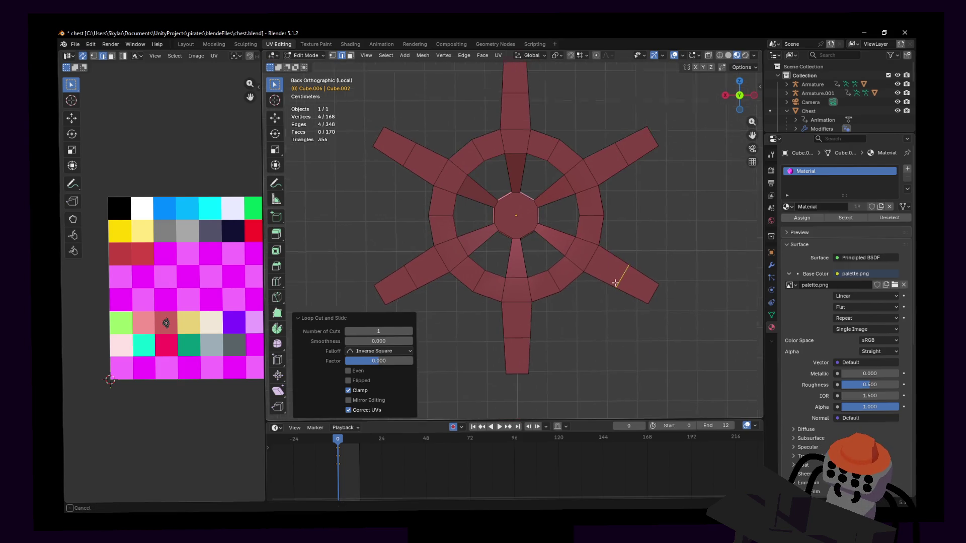
pyautogui.keyDown('shift'); pyautogui.moveTo(621, 271); pyautogui.dragTo(588, 308, button='middle'); pyautogui.keyUp('shift')
# Add another round of centred loops, including the bottom and lower-right spokes.
pyautogui.hotkey('ctrl', 'r')
pyautogui.click(595, 161)
pyautogui.rightClick(596, 161)
pyautogui.hotkey('ctrl', 'r')
pyautogui.click(370, 163)
pyautogui.rightClick(370, 163)
pyautogui.hotkey('ctrl', 'r')
pyautogui.keyDown('shift'); pyautogui.moveTo(386, 268); pyautogui.dragTo(402, 207, button='middle'); pyautogui.keyUp('shift')
pyautogui.hotkey('ctrl', 'r')
pyautogui.click(511, 319)
pyautogui.rightClick(512, 319)
pyautogui.hotkey('ctrl', 'r')
pyautogui.click(622, 239)
pyautogui.rightClick(622, 239)
pyautogui.keyDown('shift'); pyautogui.moveTo(621, 239); pyautogui.dragTo(604, 313, button='middle'); pyautogui.keyUp('shift')
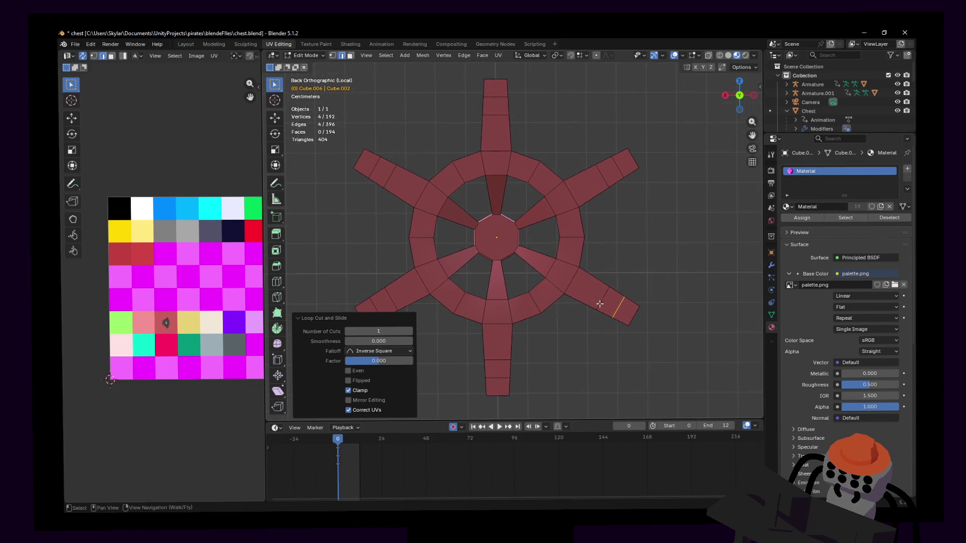
pyautogui.keyDown('shift'); pyautogui.moveTo(630, 245); pyautogui.dragTo(685, 287, button='middle'); pyautogui.keyUp('shift')
# Slide a new upper-right spoke loop to factor 0.798 and cut one across the top spoke.
pyautogui.hotkey('ctrl', 'r')
pyautogui.click(629, 220)
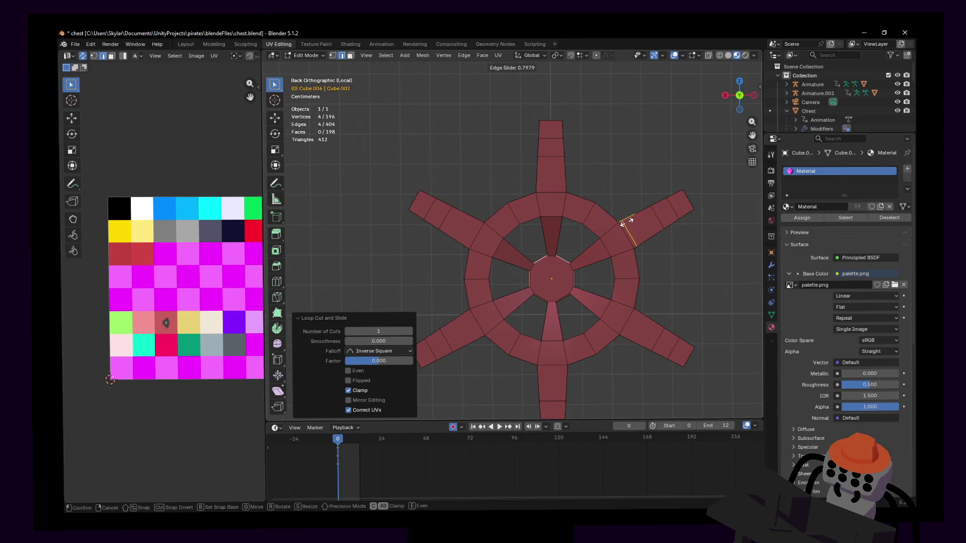
pyautogui.click(626, 222)
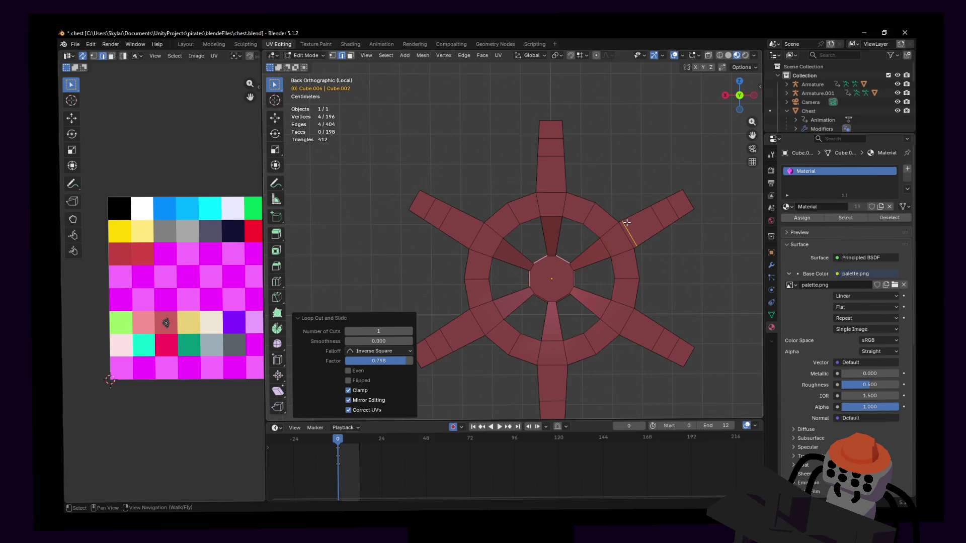
pyautogui.click(392, 362)
pyautogui.press('Escape')
pyautogui.hotkey('ctrl', 'r')
pyautogui.click(559, 171)
pyautogui.rightClick(561, 173)
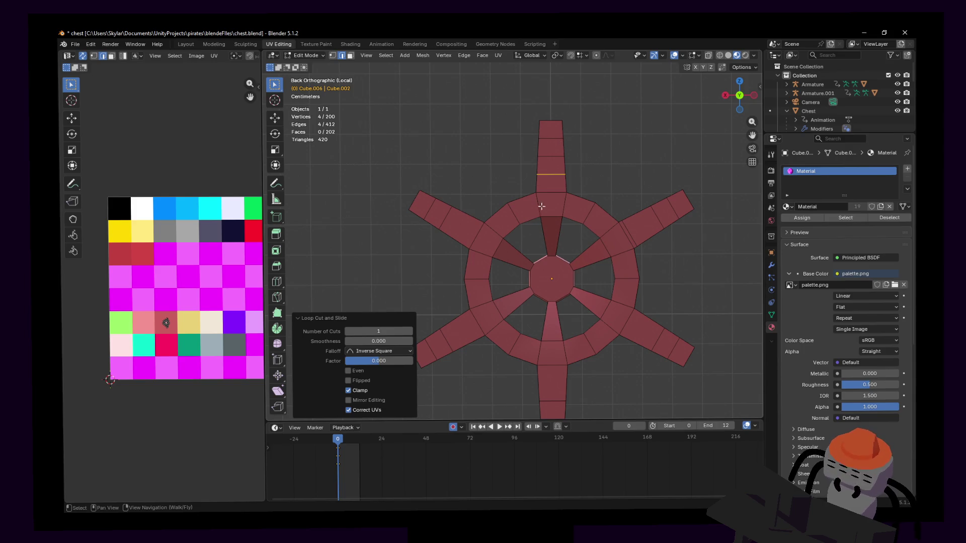
# Set the top and left spoke loops to slide factor 0.798, with mirror editing off.
pyautogui.keyDown('shift'); pyautogui.moveTo(618, 166); pyautogui.dragTo(586, 162, button='middle'); pyautogui.keyUp('shift')
pyautogui.click(381, 359)
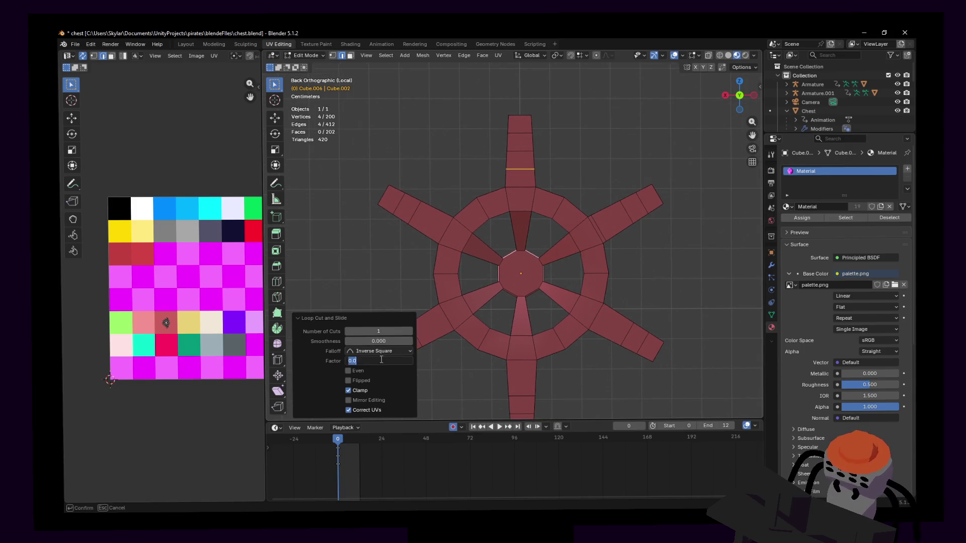
pyautogui.write('0.797934')
pyautogui.press('Escape')
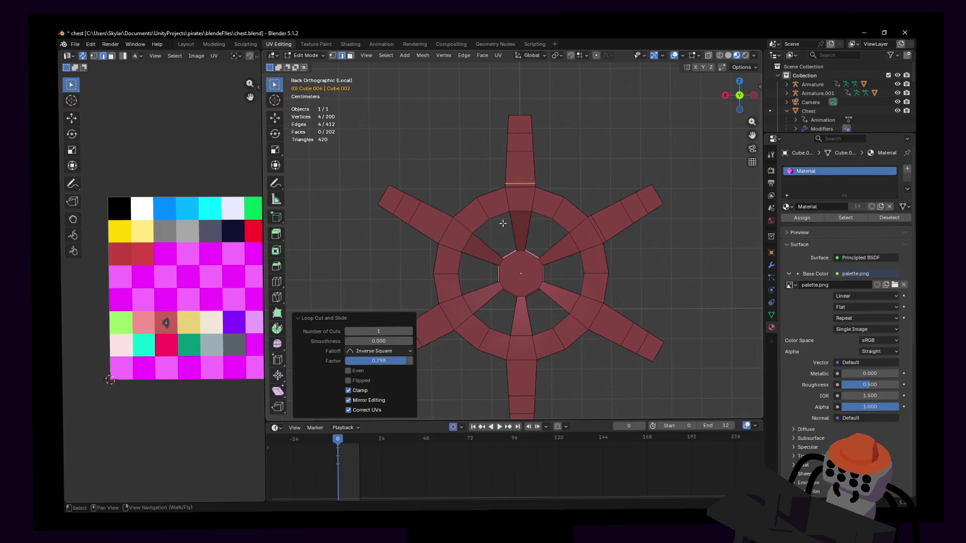
pyautogui.keyDown('shift'); pyautogui.moveTo(437, 208); pyautogui.dragTo(460, 214, button='middle'); pyautogui.keyUp('shift')
pyautogui.hotkey('ctrl', 'r')
pyautogui.click(460, 213)
pyautogui.click(395, 361)
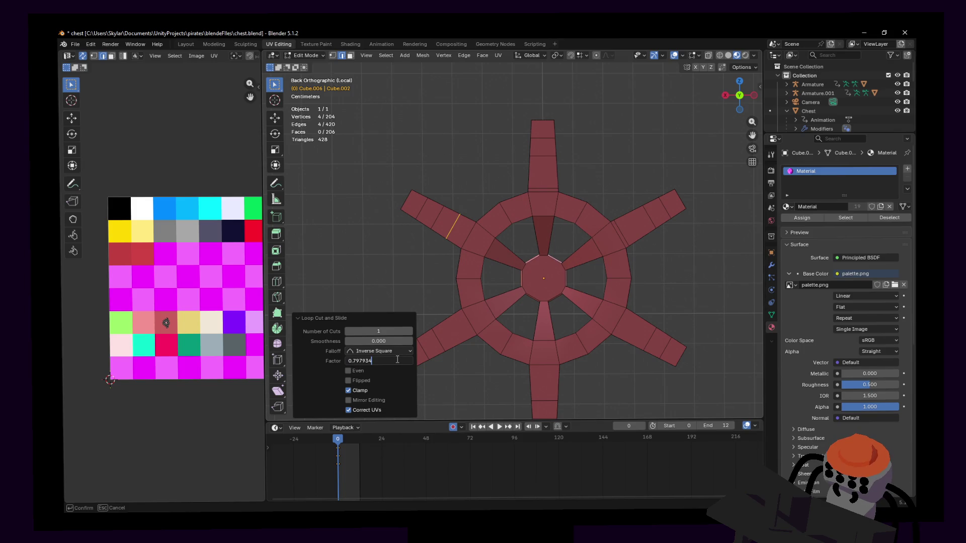
pyautogui.press('Return')
pyautogui.moveTo(551, 295)
pyautogui.keyDown('shift'); pyautogui.mouseDown(button='middle')
pyautogui.moveTo(554, 258)
pyautogui.moveTo(595, 262)
pyautogui.mouseUp(button='middle'); pyautogui.keyUp('shift')
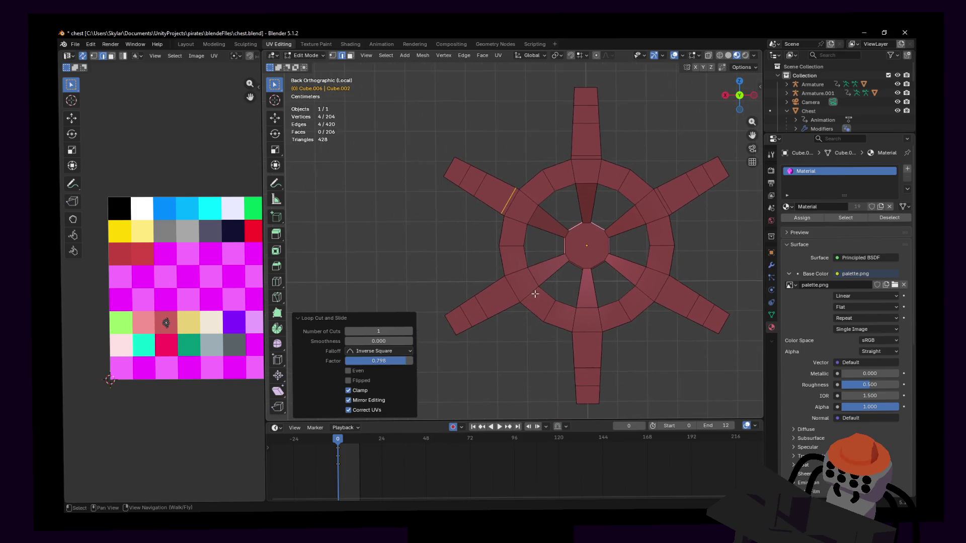
pyautogui.click(348, 400)
pyautogui.click(392, 360)
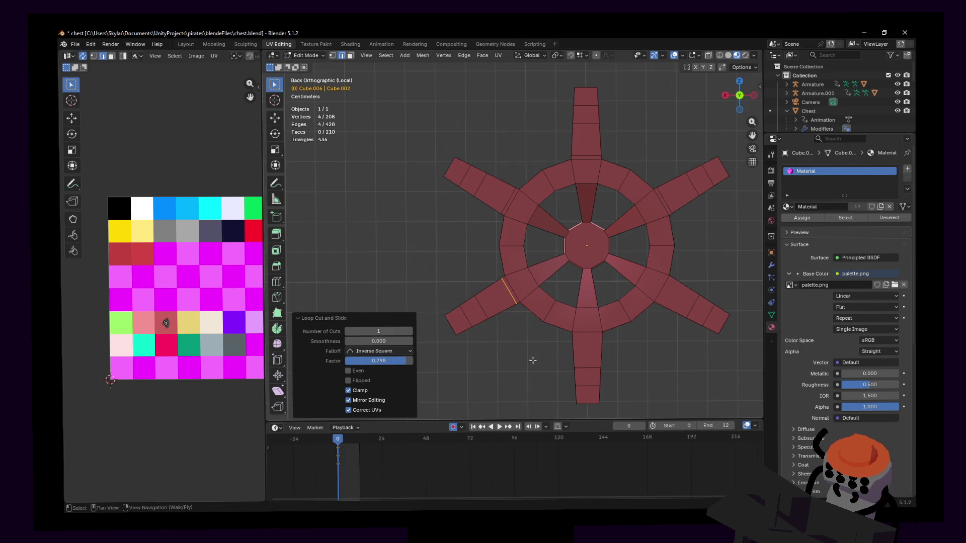
pyautogui.press('Return')
# Cut a loop across the bottom spoke at factor 0.798.
pyautogui.keyDown('shift'); pyautogui.moveTo(518, 361); pyautogui.dragTo(481, 355, button='middle'); pyautogui.keyUp('shift')
pyautogui.hotkey('ctrl', 'r')
pyautogui.click(543, 335)
pyautogui.rightClick(544, 334)
pyautogui.click(373, 358)
pyautogui.write('0.798')
pyautogui.press('Return')
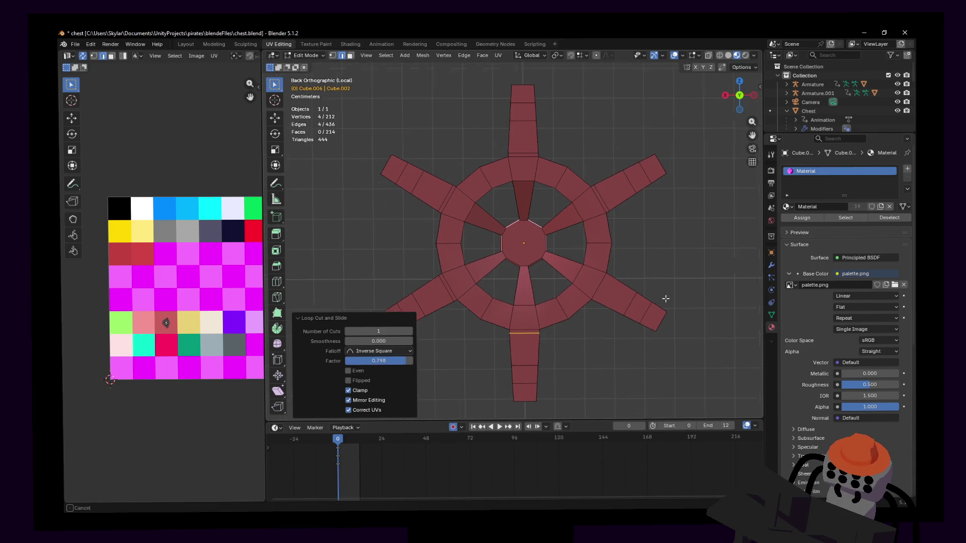
# Cut a loop across the lower-right spoke at factor 0.798.
pyautogui.keyDown('shift'); pyautogui.moveTo(680, 295); pyautogui.dragTo(627, 305, button='middle'); pyautogui.keyUp('shift')
pyautogui.hotkey('ctrl', 'r')
pyautogui.click(574, 300)
pyautogui.rightClick(574, 299)
pyautogui.click(381, 362)
pyautogui.write('0.798')
pyautogui.press('Return')
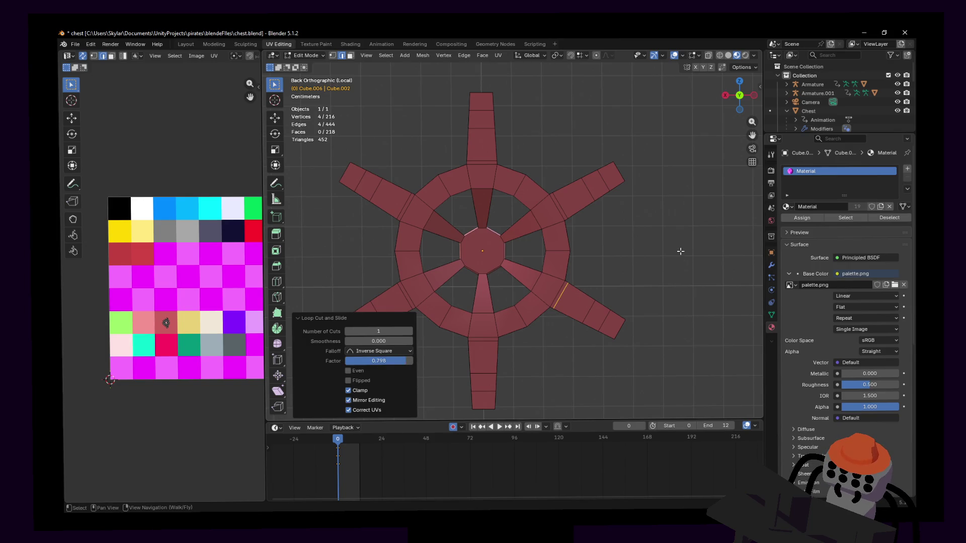
pyautogui.keyDown('shift'); pyautogui.moveTo(660, 233); pyautogui.dragTo(681, 241, button='middle'); pyautogui.keyUp('shift')
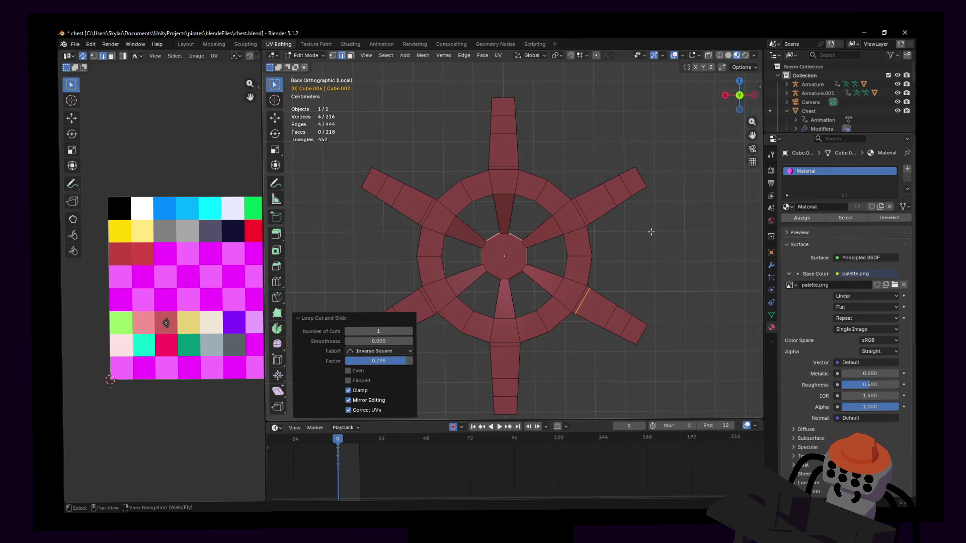
pyautogui.keyDown('shift'); pyautogui.moveTo(652, 232); pyautogui.dragTo(647, 205, button='middle'); pyautogui.keyUp('shift')
pyautogui.scroll(2, 608, 205)
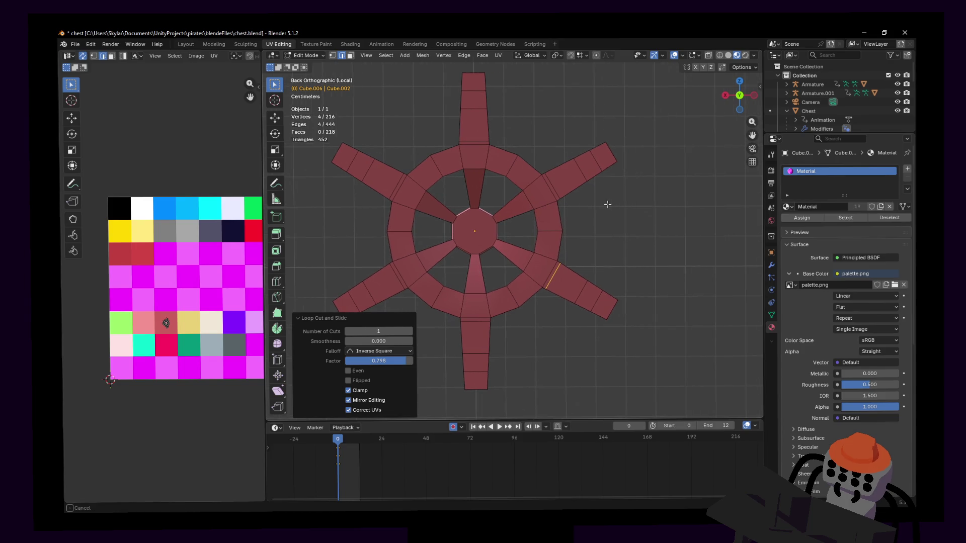
# Zoom and pan the view in closer on the wheel's top spoke.
pyautogui.scroll(1, 590, 287)
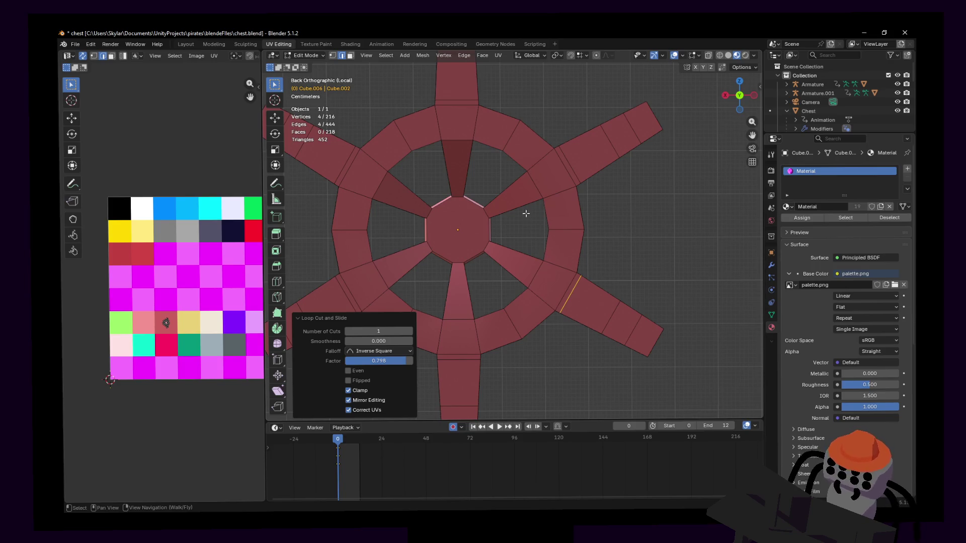
pyautogui.moveTo(549, 184)
pyautogui.keyDown('shift'); pyautogui.mouseDown(button='middle')
pyautogui.moveTo(527, 231)
pyautogui.moveTo(543, 241)
pyautogui.moveTo(556, 209)
pyautogui.moveTo(555, 243)
pyautogui.mouseUp(button='middle'); pyautogui.keyUp('shift')
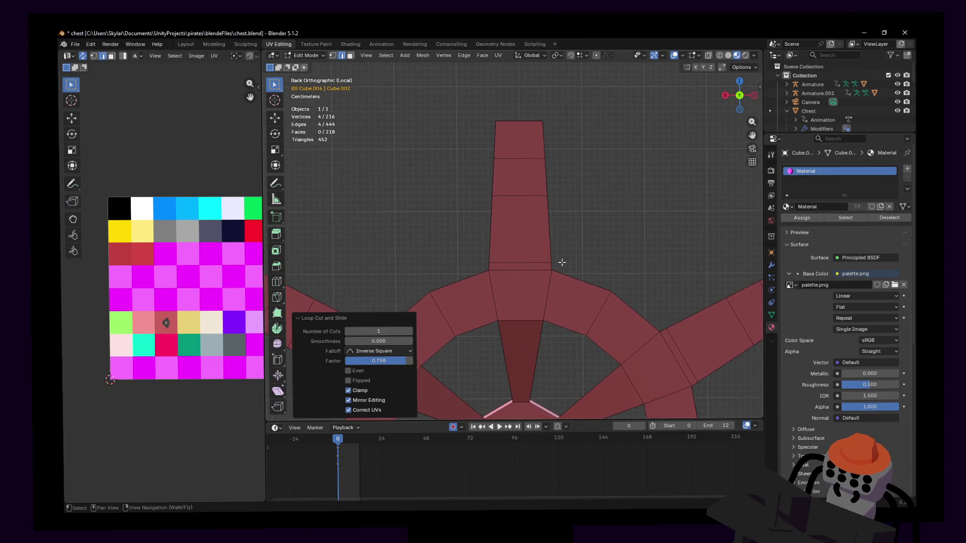
pyautogui.scroll(-5, 548, 169)
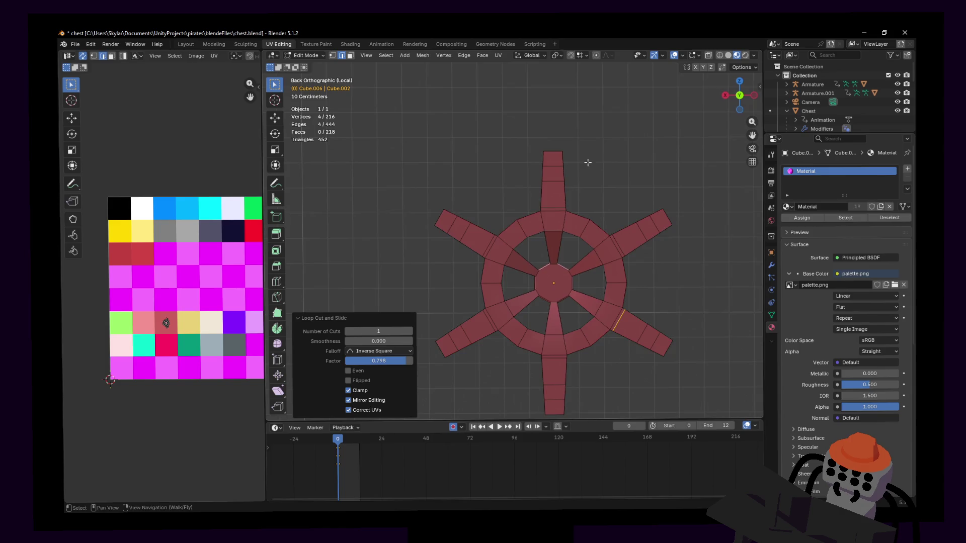
pyautogui.scroll(1, 579, 163)
# In face select mode, select the top, upper-right and lower-right spoke end faces.
pyautogui.press('3')
pyautogui.moveTo(565, 147); pyautogui.dragTo(518, 176)
pyautogui.scroll(2, 614, 176)
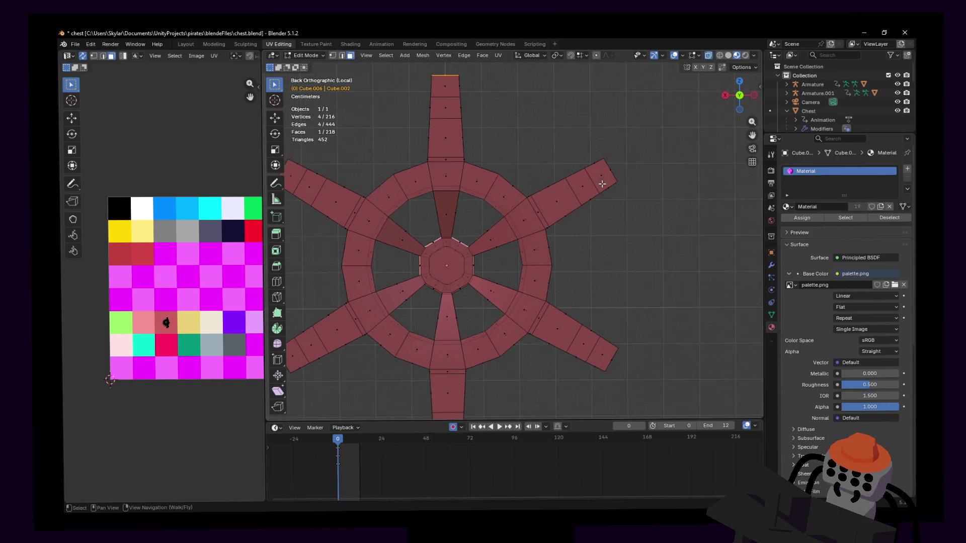
pyautogui.keyDown('shift'); pyautogui.moveTo(608, 168); pyautogui.dragTo(586, 183, button='middle'); pyautogui.keyUp('shift')
pyautogui.moveTo(584, 180); pyautogui.dragTo(557, 269)
pyautogui.moveTo(533, 327)
pyautogui.keyDown('shift'); pyautogui.mouseDown(button='middle')
pyautogui.moveTo(570, 215)
pyautogui.moveTo(606, 225)
pyautogui.mouseUp(button='middle'); pyautogui.keyUp('shift')
pyautogui.moveTo(642, 257); pyautogui.dragTo(641, 255)
pyautogui.keyDown('shift'); pyautogui.moveTo(524, 284); pyautogui.dragTo(616, 269, button='middle'); pyautogui.keyUp('shift')
# Add the bottom, lower-left and upper-left spoke end faces to the selection.
pyautogui.moveTo(582, 358); pyautogui.dragTo(557, 329)
pyautogui.keyDown('shift'); pyautogui.moveTo(370, 239); pyautogui.dragTo(442, 309, button='middle'); pyautogui.keyUp('shift')
pyautogui.moveTo(503, 327); pyautogui.dragTo(442, 297)
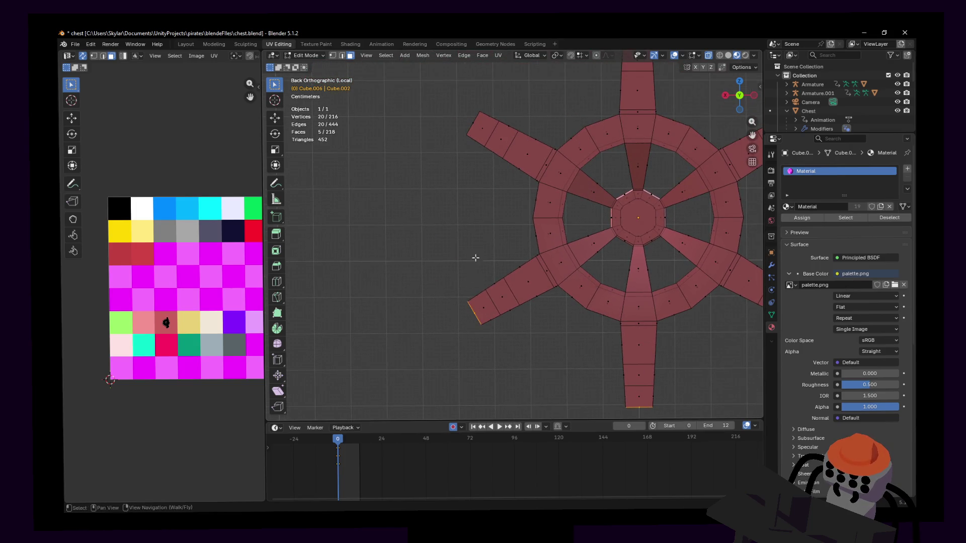
pyautogui.keyDown('shift'); pyautogui.moveTo(478, 130); pyautogui.dragTo(463, 216, button='middle'); pyautogui.keyUp('shift')
pyautogui.moveTo(463, 216)
pyautogui.keyDown('shift'); pyautogui.mouseDown()
pyautogui.moveTo(460, 205)
pyautogui.moveTo(478, 201)
pyautogui.mouseUp(); pyautogui.keyUp('shift')
pyautogui.keyDown('shift'); pyautogui.moveTo(529, 198); pyautogui.dragTo(475, 213, button='middle'); pyautogui.keyUp('shift')
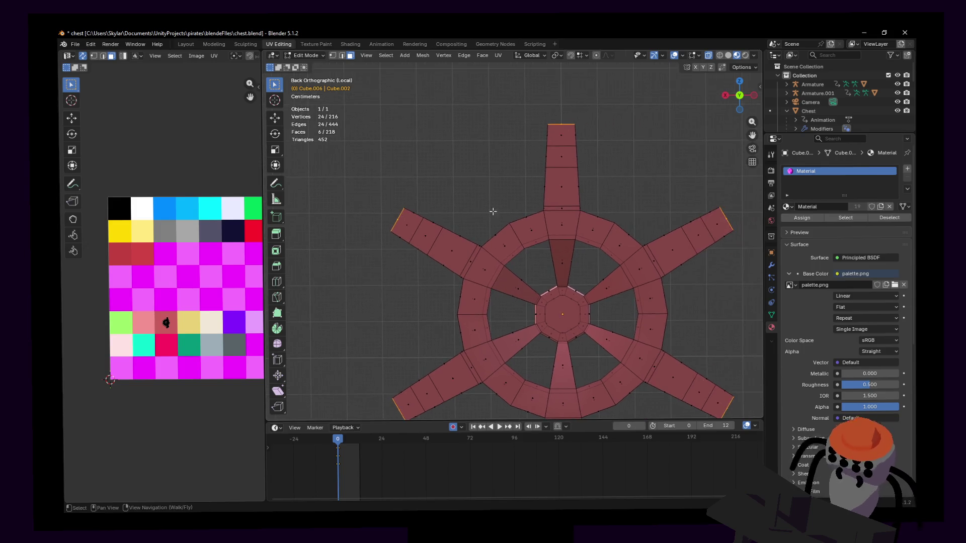
pyautogui.scroll(-2, 616, 201)
pyautogui.hscroll(3, 616, 202)
pyautogui.press('s')
pyautogui.press('Escape')
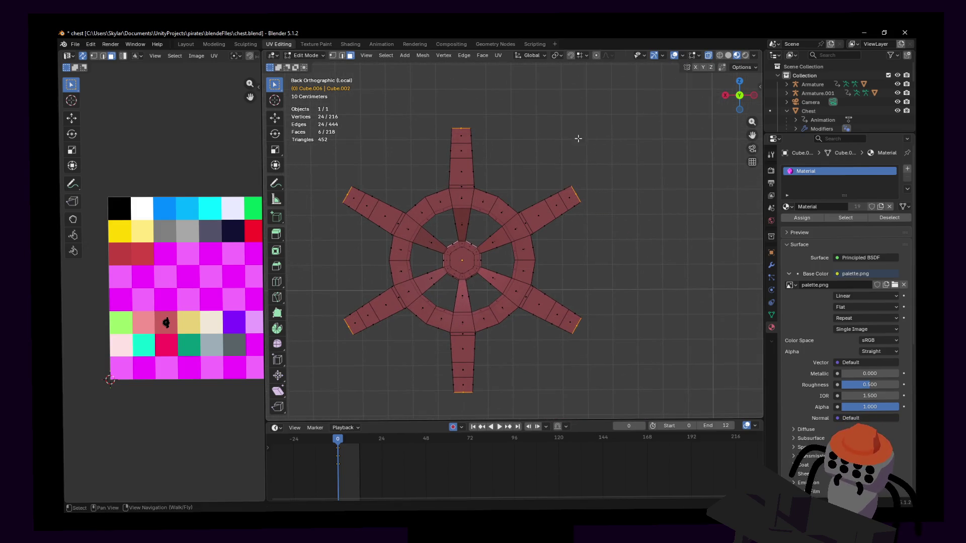
pyautogui.keyDown('shift'); pyautogui.moveTo(583, 136); pyautogui.dragTo(626, 126, button='middle'); pyautogui.keyUp('shift')
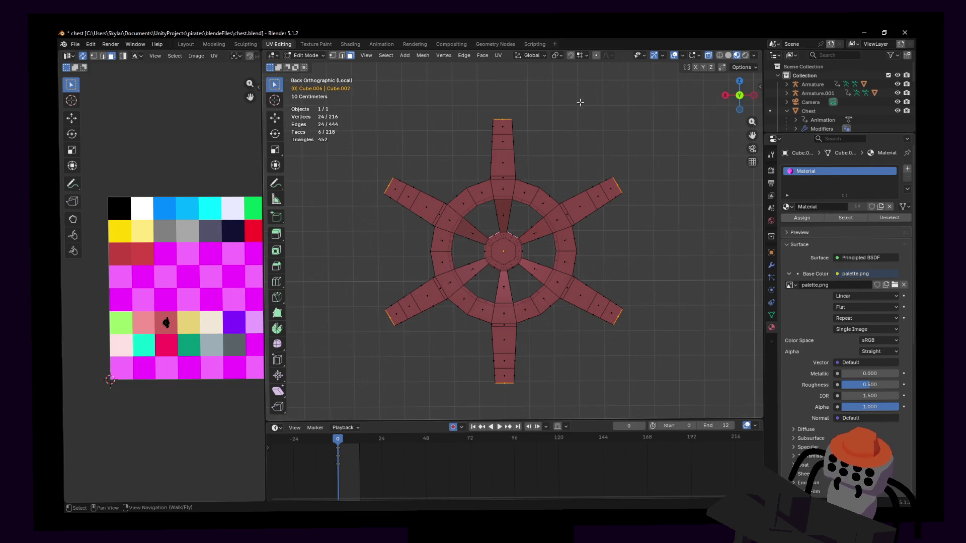
pyautogui.click(583, 55)
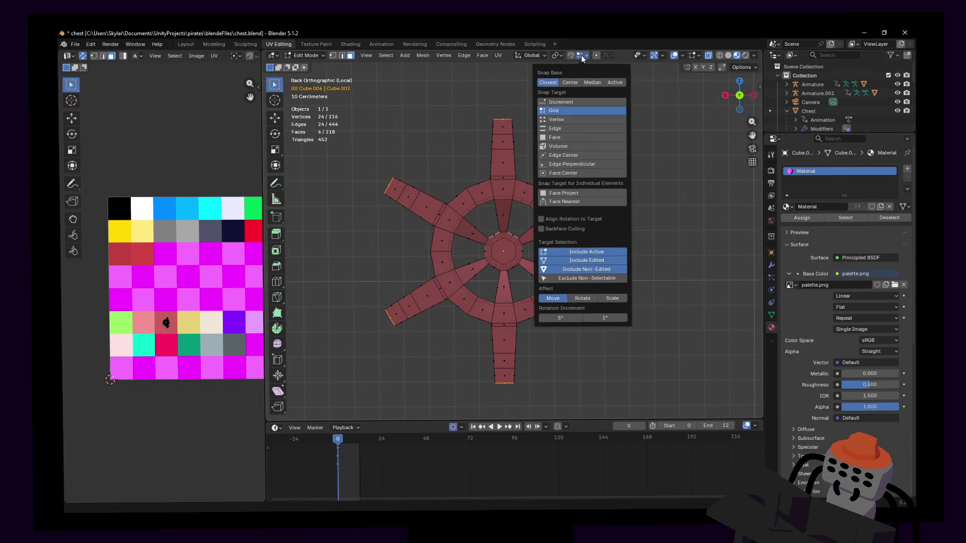
# Scale the six spoke end faces to 0.355 around their Individual Origins.
pyautogui.click(557, 56)
pyautogui.click(556, 55)
pyautogui.click(586, 97)
pyautogui.press('s')
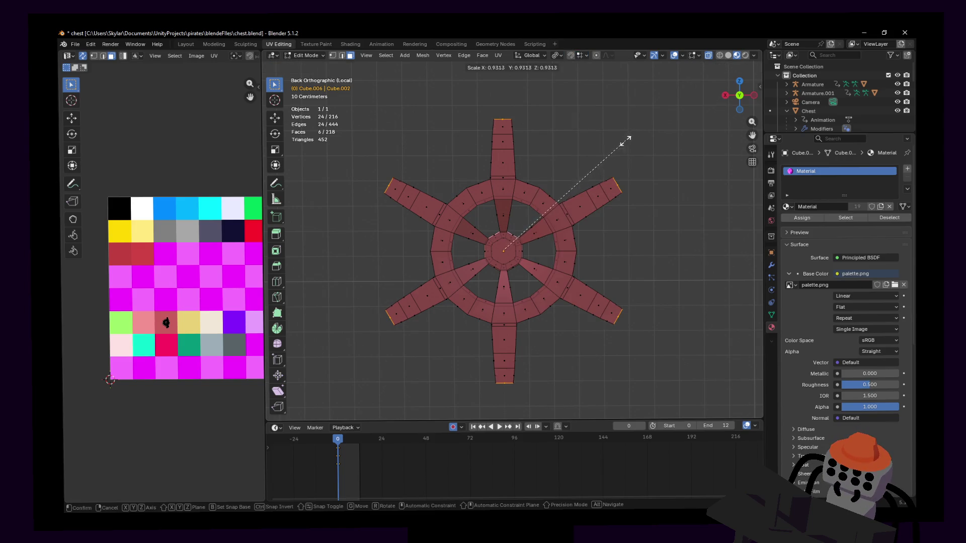
pyautogui.click(529, 196)
pyautogui.scroll(4, 524, 186)
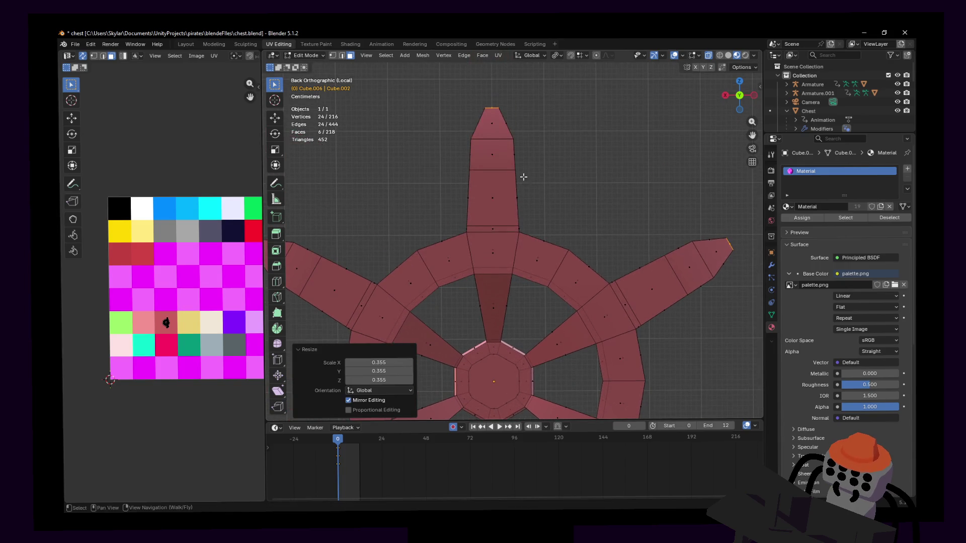
pyautogui.keyDown('shift'); pyautogui.moveTo(530, 200); pyautogui.dragTo(569, 207, button='middle'); pyautogui.keyUp('shift')
pyautogui.hotkey('ctrl', 'r')
# Add an edge loop near the outer end of the top spoke.
pyautogui.click(556, 187)
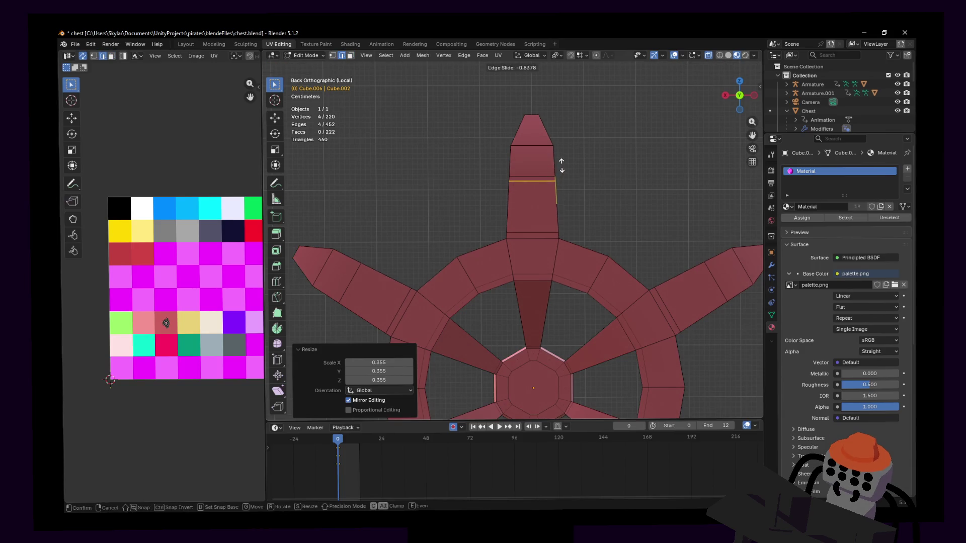
pyautogui.click(562, 166)
pyautogui.moveTo(559, 171)
pyautogui.keyDown('shift'); pyautogui.mouseDown(button='middle')
pyautogui.moveTo(639, 139)
pyautogui.moveTo(677, 98)
pyautogui.mouseUp(button='middle'); pyautogui.keyUp('shift')
pyautogui.keyDown('shift'); pyautogui.moveTo(594, 148); pyautogui.dragTo(485, 193, button='middle'); pyautogui.keyUp('shift')
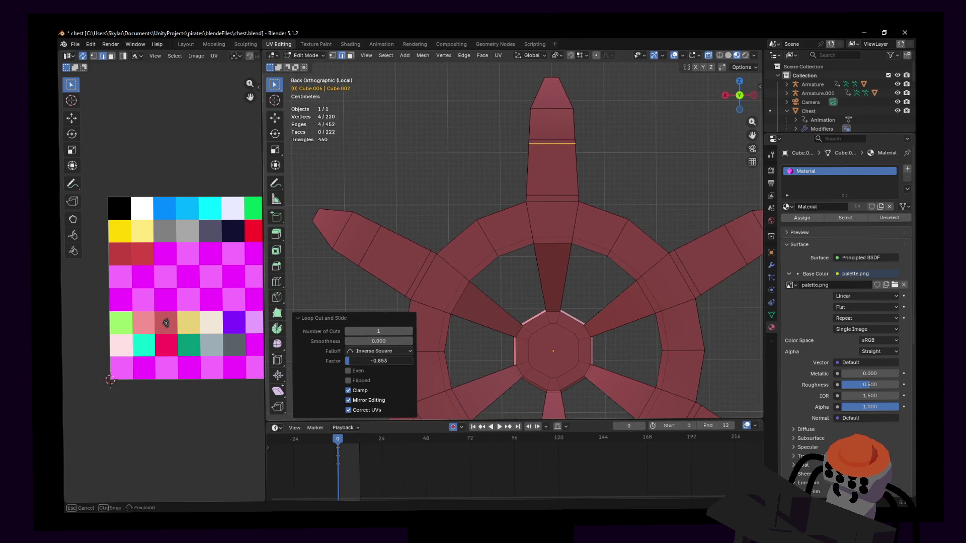
# Cut an edge loop across the left spoke and set its slide factor to -0.85285.
pyautogui.hotkey('ctrl', 'r')
pyautogui.click(400, 249)
pyautogui.rightClick(400, 249)
pyautogui.moveTo(384, 360); pyautogui.dragTo(384, 361)
pyautogui.write('-0.85285')
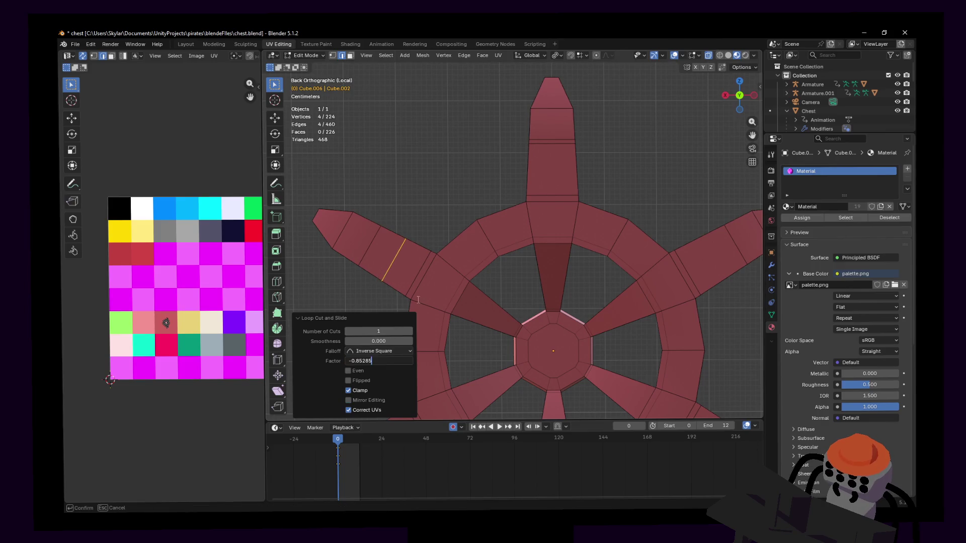
pyautogui.press('Return')
pyautogui.moveTo(437, 313)
pyautogui.keyDown('shift'); pyautogui.mouseDown(button='middle')
pyautogui.moveTo(452, 327)
pyautogui.moveTo(478, 216)
pyautogui.mouseUp(button='middle'); pyautogui.keyUp('shift')
# Cut an edge loop across the lower-left spoke with slide factor -0.853.
pyautogui.hotkey('ctrl', 'r')
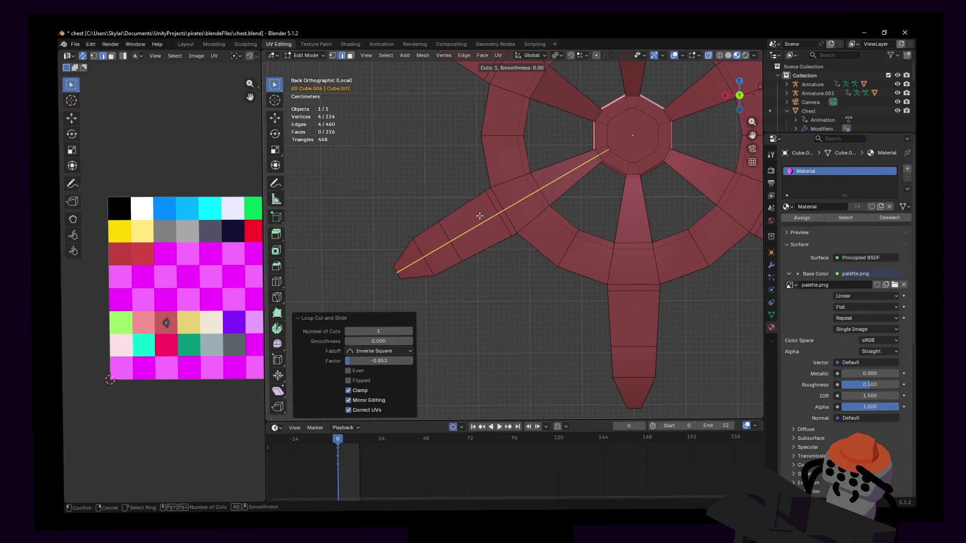
pyautogui.click(467, 207)
pyautogui.rightClick(467, 208)
pyautogui.click(386, 364)
pyautogui.write('-0.85285')
pyautogui.press('Return')
pyautogui.keyDown('shift'); pyautogui.moveTo(629, 320); pyautogui.dragTo(548, 317, button='middle'); pyautogui.keyUp('shift')
# Cut an edge loop across the bottom spoke with slide factor -0.853.
pyautogui.hotkey('ctrl', 'r')
pyautogui.press('Escape')
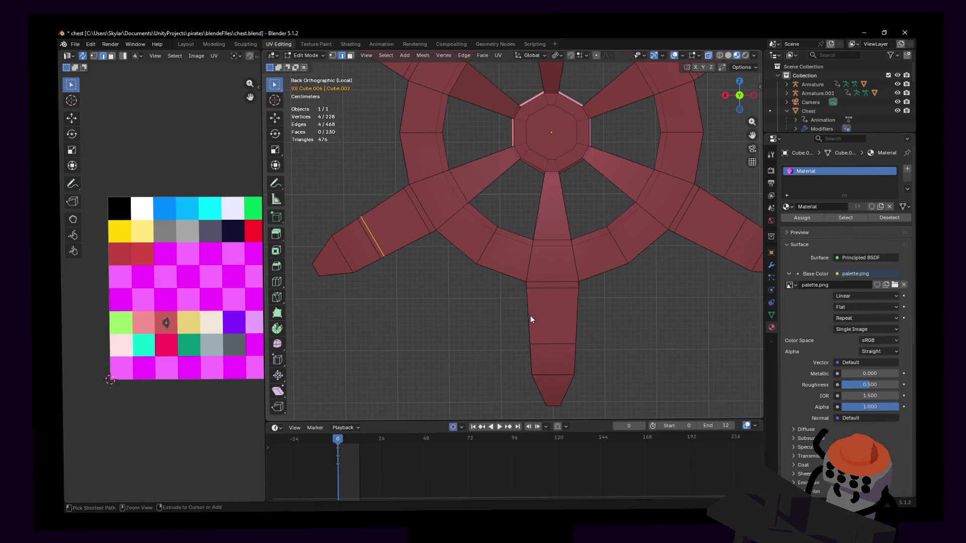
pyautogui.rightClick(530, 316)
pyautogui.click(530, 316)
pyautogui.click(531, 316)
pyautogui.rightClick(530, 315)
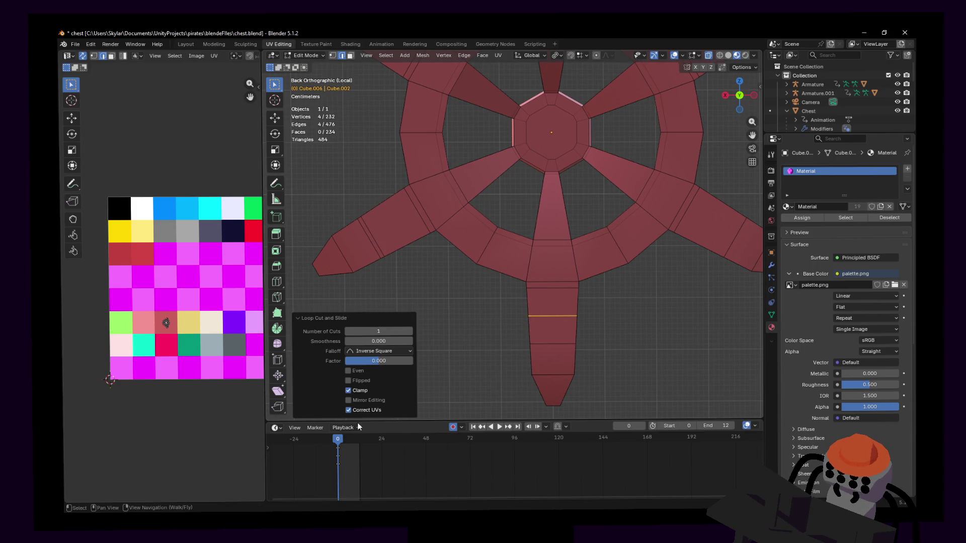
pyautogui.click(379, 361)
pyautogui.write('-0.85285')
pyautogui.press('Return')
pyautogui.keyDown('shift'); pyautogui.moveTo(585, 286); pyautogui.dragTo(451, 307, button='middle'); pyautogui.keyUp('shift')
# Cut an edge loop across the right spoke at -0.853, then switch to face selection.
pyautogui.rightClick(597, 231)
pyautogui.press('Escape')
pyautogui.hotkey('ctrl', 'r')
pyautogui.click(579, 247)
pyautogui.rightClick(578, 247)
pyautogui.write('-0.85285')
pyautogui.press('Return')
pyautogui.scroll(-4, 623, 244)
pyautogui.moveTo(628, 259)
pyautogui.keyDown('shift'); pyautogui.mouseDown(button='middle')
pyautogui.moveTo(592, 316)
pyautogui.moveTo(602, 222)
pyautogui.moveTo(607, 229)
pyautogui.mouseUp(button='middle'); pyautogui.keyUp('shift')
pyautogui.press('3')
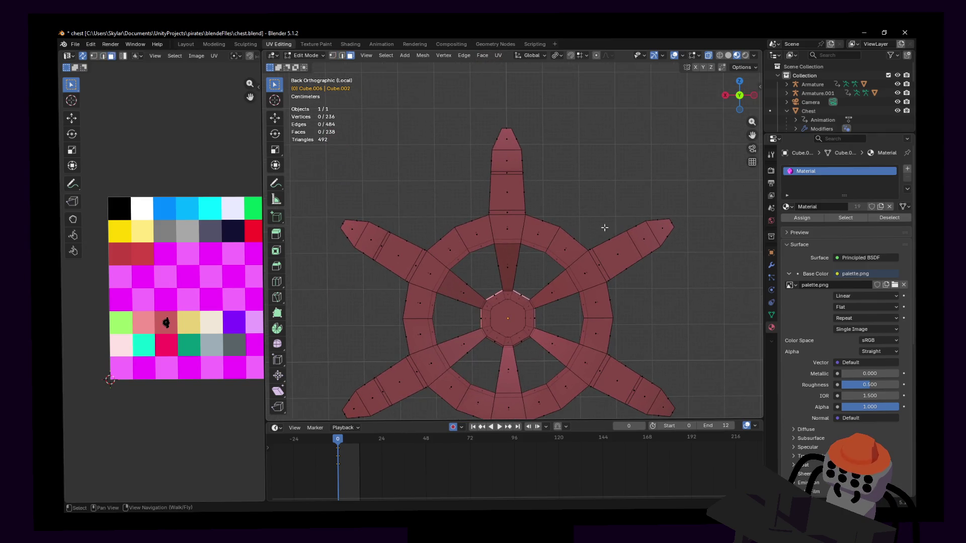
pyautogui.keyDown('shift'); pyautogui.moveTo(568, 204); pyautogui.dragTo(574, 214, button='middle'); pyautogui.keyUp('shift')
# Circle-select the band of faces just below the tip on all six spokes.
pyautogui.click(512, 201)
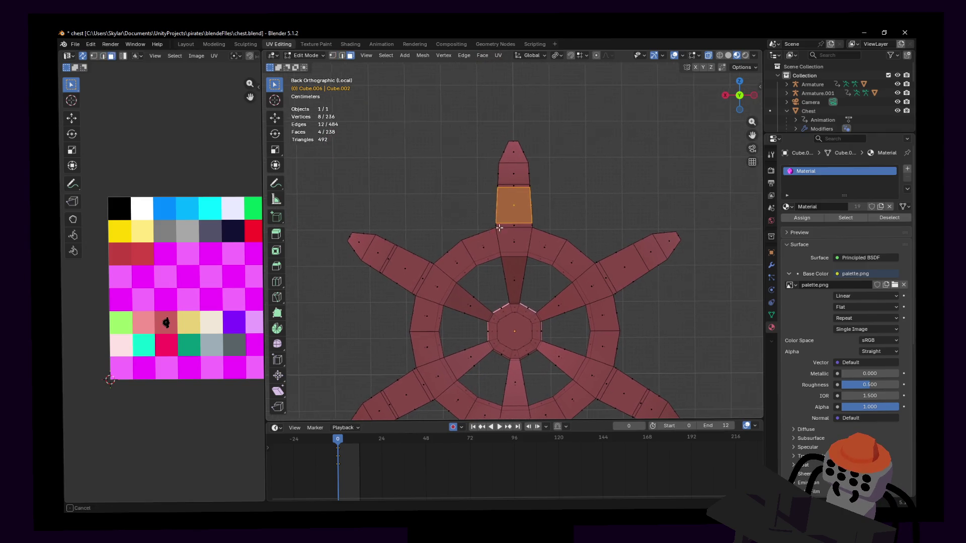
pyautogui.keyDown('shift'); pyautogui.moveTo(429, 242); pyautogui.dragTo(497, 227, button='middle'); pyautogui.keyUp('shift')
pyautogui.press('c')
pyautogui.moveTo(483, 224)
pyautogui.mouseDown()
pyautogui.moveTo(470, 250)
pyautogui.moveTo(481, 292)
pyautogui.mouseUp()
pyautogui.keyDown('shift'); pyautogui.moveTo(481, 293); pyautogui.dragTo(490, 105, button='middle'); pyautogui.keyUp('shift')
pyautogui.scroll(2, 473, 194)
pyautogui.moveTo(429, 168); pyautogui.dragTo(453, 211)
pyautogui.keyDown('shift'); pyautogui.moveTo(543, 219); pyautogui.dragTo(425, 303, button='middle'); pyautogui.keyUp('shift')
pyautogui.moveTo(425, 304); pyautogui.dragTo(464, 295)
pyautogui.keyDown('shift'); pyautogui.moveTo(463, 296); pyautogui.dragTo(478, 350, button='middle'); pyautogui.keyUp('shift')
pyautogui.scroll(1, 583, 261)
pyautogui.moveTo(583, 261); pyautogui.dragTo(563, 307)
pyautogui.keyDown('shift'); pyautogui.moveTo(600, 219); pyautogui.dragTo(554, 384, button='middle'); pyautogui.keyUp('shift')
pyautogui.moveTo(498, 199); pyautogui.dragTo(549, 281)
# Scale the selected neck faces down to 0.405.
pyautogui.press('KP_Decimal')
pyautogui.press('s')
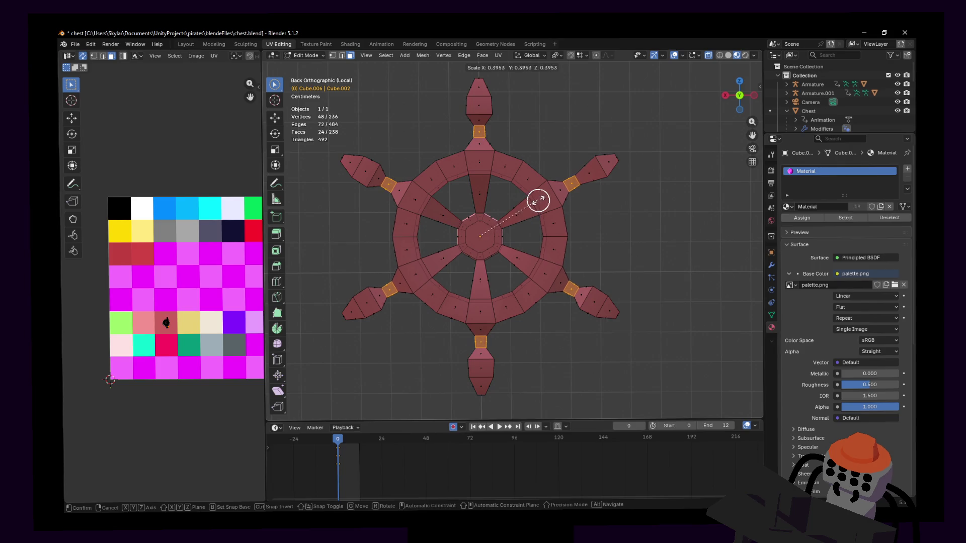
pyautogui.click(539, 201)
pyautogui.hotkey('shift', '`')
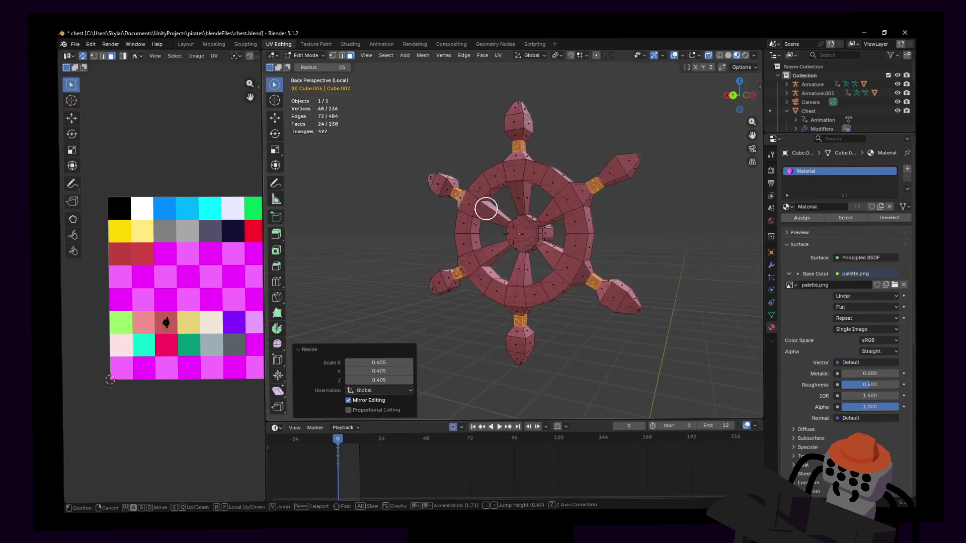
# Check the wheel from the right side and back views, then clear the face selection.
pyautogui.press('Escape')
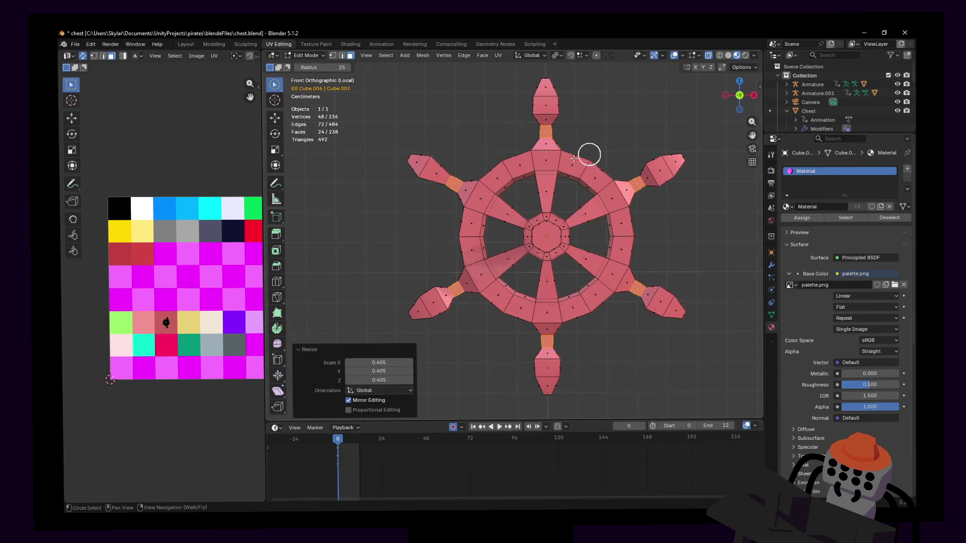
pyautogui.click(755, 97)
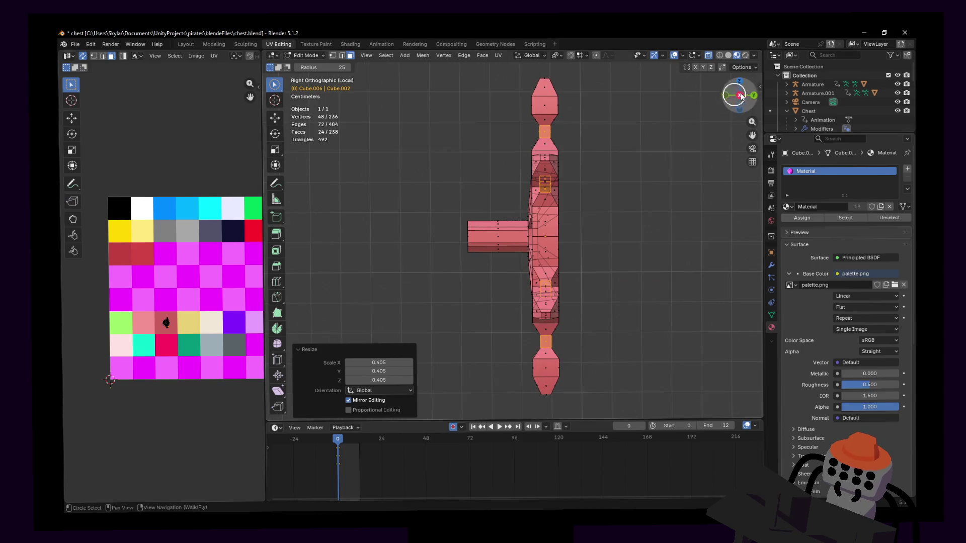
pyautogui.click(753, 97)
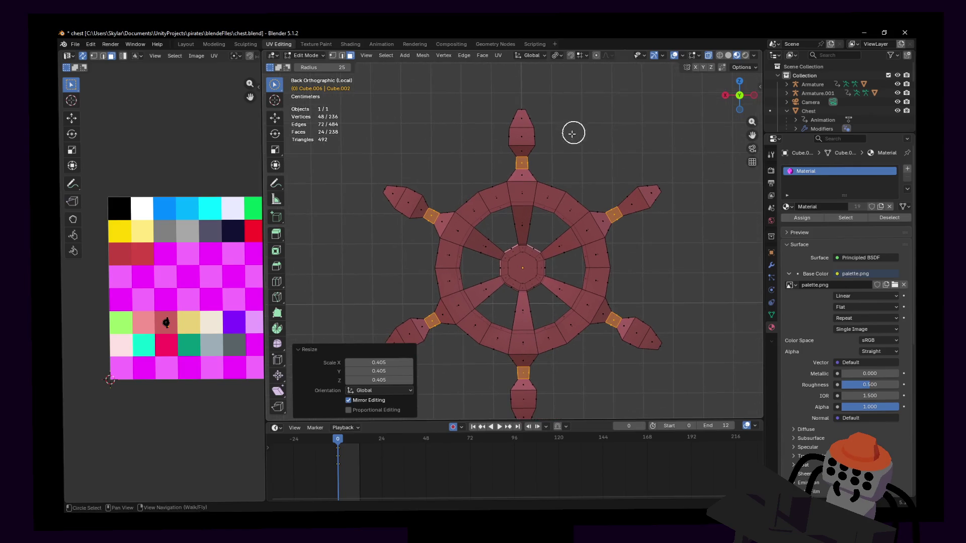
pyautogui.click(543, 119)
pyautogui.moveTo(531, 147)
pyautogui.keyDown('shift'); pyautogui.mouseDown(button='middle')
pyautogui.moveTo(541, 126)
pyautogui.moveTo(591, 151)
pyautogui.mouseUp(button='middle'); pyautogui.keyUp('shift')
pyautogui.scroll(-5, 517, 194)
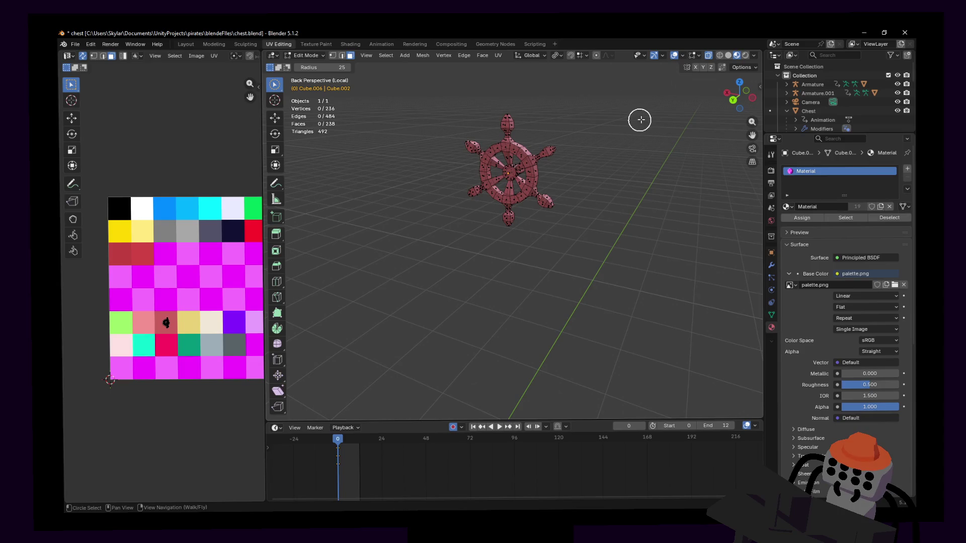
# Exit Local View, switch to the back view, and return to Object Mode.
pyautogui.press('KP_Divide')
pyautogui.press('ctrl+KP_1')
pyautogui.press('Tab')
pyautogui.hotkey('shift', '`')
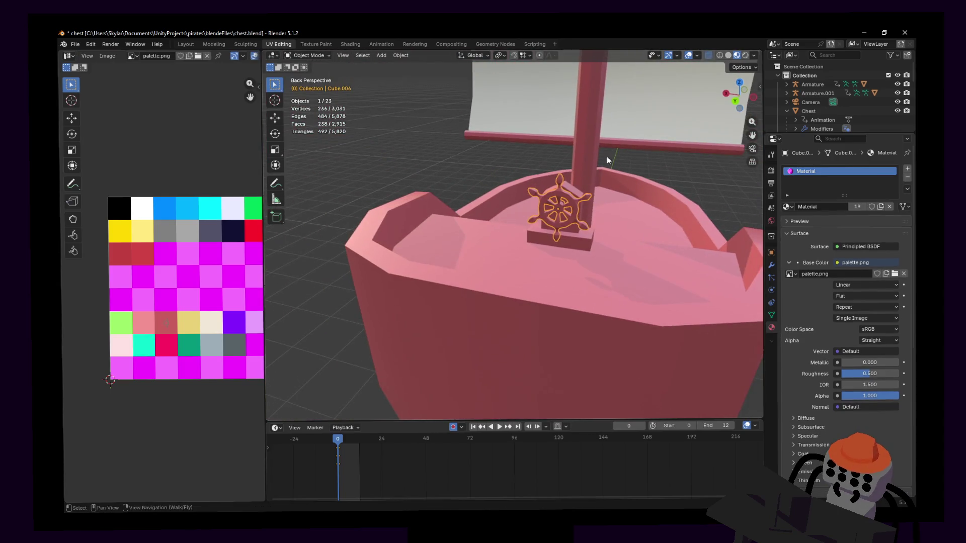
# Select the ship's wheel on the deck.
pyautogui.press('Return')
pyautogui.click(570, 155)
pyautogui.moveTo(569, 155); pyautogui.dragTo(539, 199, button='middle')
pyautogui.click(533, 197)
# Shade the wheel smooth with Keep Sharp Edges, then enter Edit Mode.
pyautogui.rightClick(532, 195)
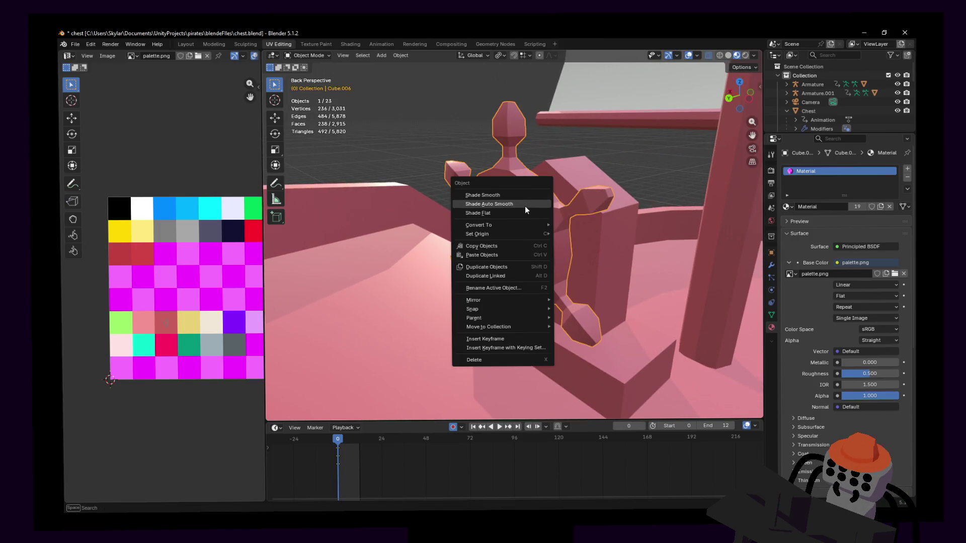
pyautogui.click(524, 207)
pyautogui.rightClick(532, 183)
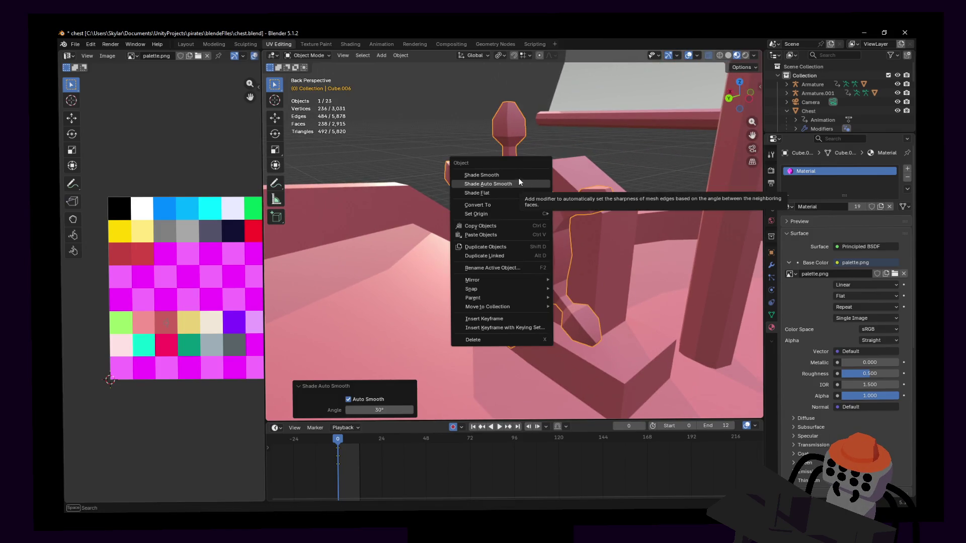
pyautogui.click(521, 177)
pyautogui.moveTo(524, 190); pyautogui.dragTo(536, 205, button='middle')
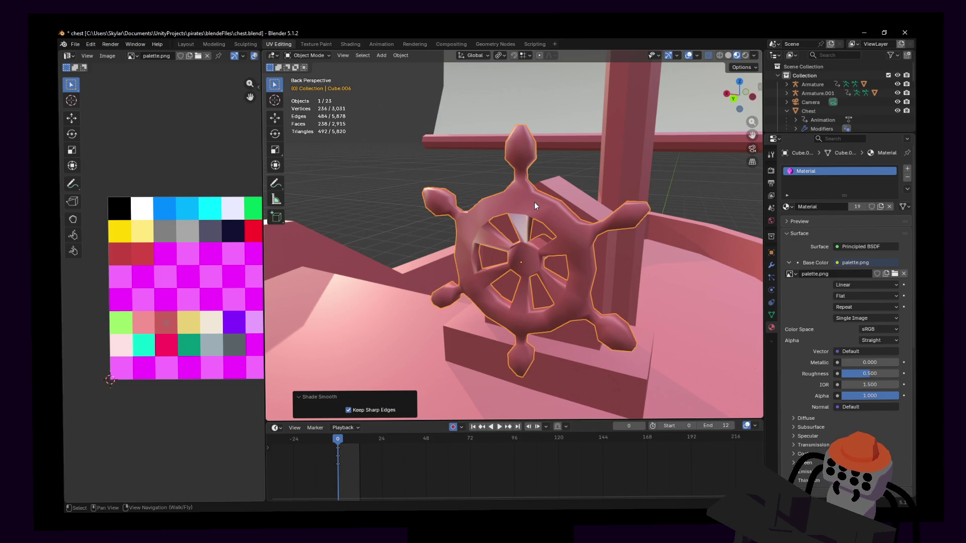
pyautogui.press('Tab')
pyautogui.moveTo(534, 202)
pyautogui.mouseDown(button='middle')
pyautogui.moveTo(517, 205)
pyautogui.moveTo(534, 196)
pyautogui.mouseUp(button='middle')
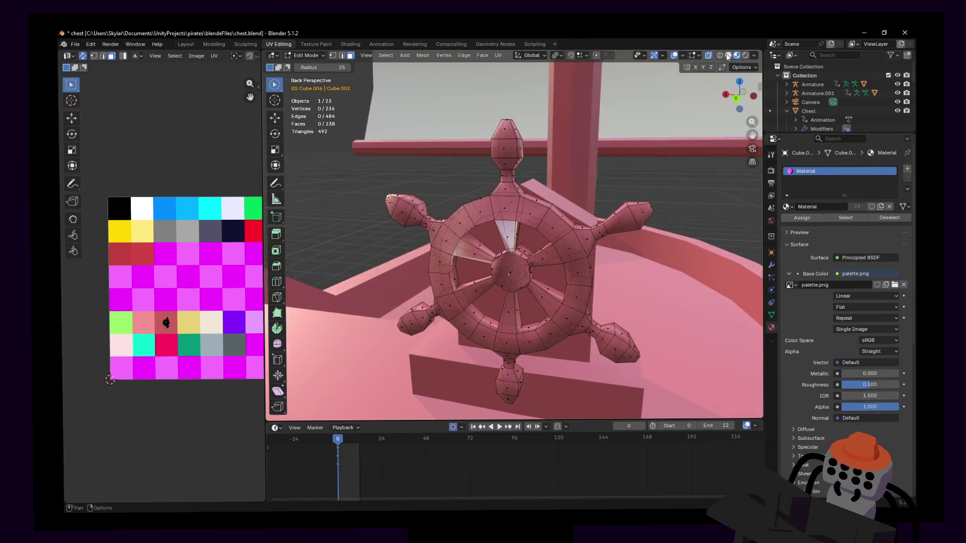
# Isolate the wheel in Local View from the back and switch to vertex selection.
pyautogui.click(737, 98)
pyautogui.press('c')
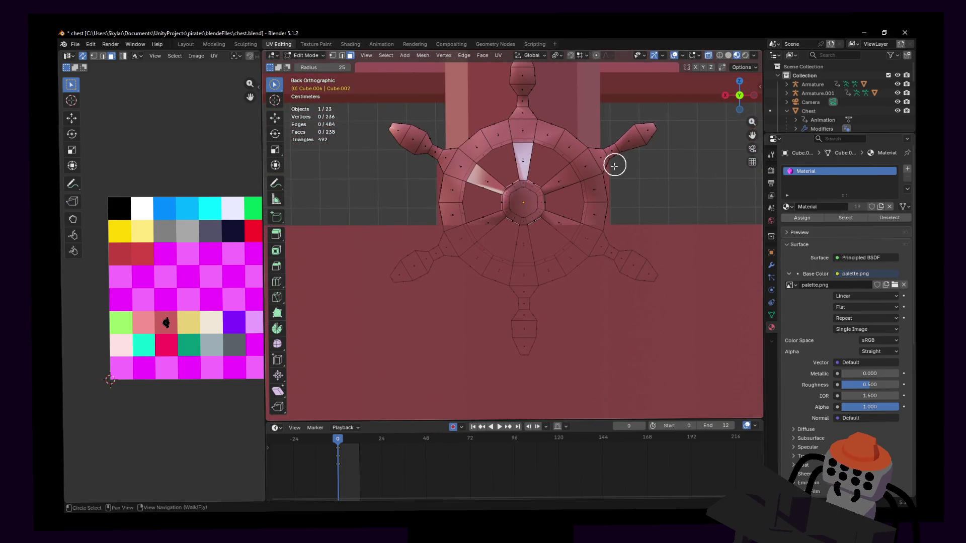
pyautogui.scroll(2, 604, 141)
pyautogui.press('KP_Divide')
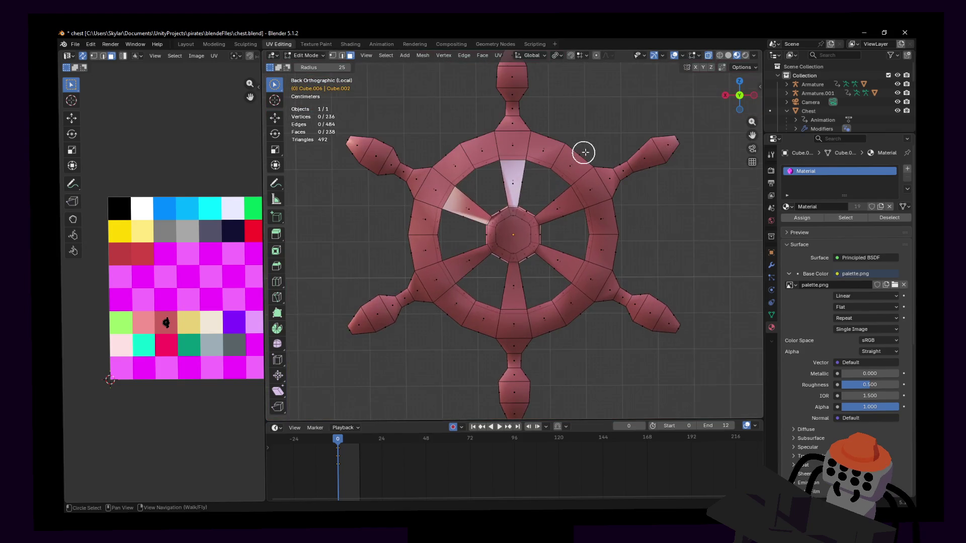
pyautogui.press('Escape')
pyautogui.press('1')
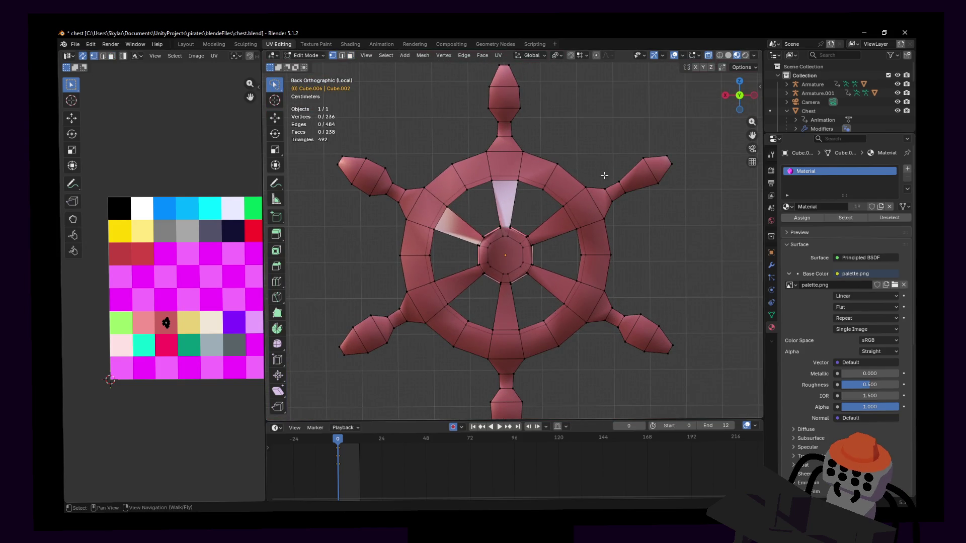
# Select the vertex ring at each of the six spoke necks.
pyautogui.moveTo(605, 173)
pyautogui.keyDown('ctrl'); pyautogui.mouseDown(button='right')
pyautogui.moveTo(623, 193)
pyautogui.moveTo(622, 211)
pyautogui.mouseUp(button='right'); pyautogui.keyUp('ctrl')
pyautogui.keyDown('ctrl'); pyautogui.moveTo(591, 142); pyautogui.dragTo(609, 181, button='right'); pyautogui.keyUp('ctrl')
pyautogui.keyDown('ctrl'); pyautogui.moveTo(617, 218); pyautogui.dragTo(617, 220, button='right'); pyautogui.keyUp('ctrl')
pyautogui.keyDown('shift'); pyautogui.moveTo(491, 138); pyautogui.dragTo(529, 145, button='middle'); pyautogui.keyUp('shift')
pyautogui.keyDown('ctrl'); pyautogui.moveTo(526, 135); pyautogui.dragTo(556, 149, button='right'); pyautogui.keyUp('ctrl')
pyautogui.moveTo(448, 186)
pyautogui.keyDown('ctrl'); pyautogui.mouseDown(button='right')
pyautogui.moveTo(437, 216)
pyautogui.moveTo(452, 187)
pyautogui.mouseUp(button='right'); pyautogui.keyUp('ctrl')
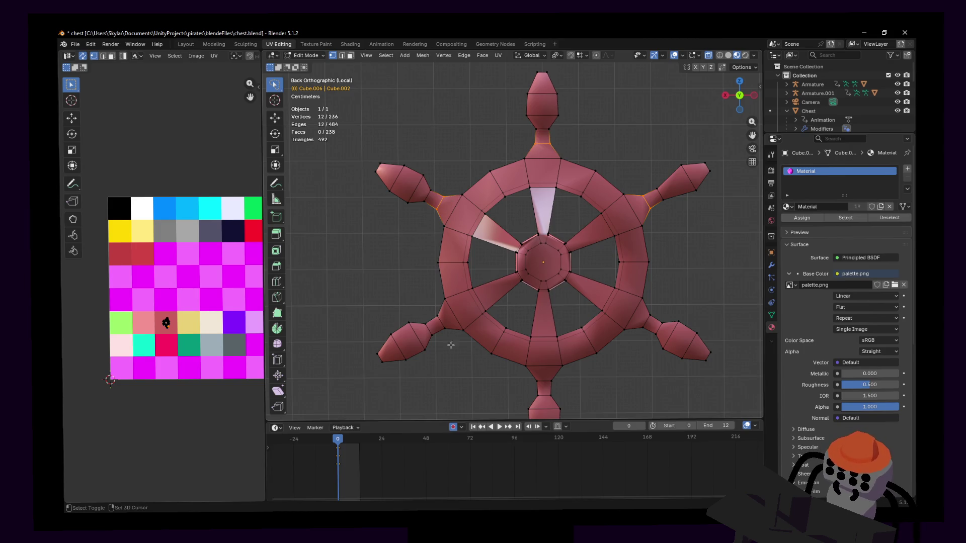
pyautogui.keyDown('ctrl'); pyautogui.moveTo(443, 312); pyautogui.dragTo(442, 314, button='right'); pyautogui.keyUp('ctrl')
pyautogui.moveTo(556, 383)
pyautogui.keyDown('shift'); pyautogui.mouseDown(button='middle')
pyautogui.moveTo(530, 335)
pyautogui.moveTo(499, 321)
pyautogui.mouseUp(button='middle'); pyautogui.keyUp('shift')
pyautogui.keyDown('ctrl'); pyautogui.moveTo(474, 317); pyautogui.dragTo(473, 316, button='right'); pyautogui.keyUp('ctrl')
pyautogui.keyDown('shift'); pyautogui.moveTo(596, 257); pyautogui.dragTo(597, 302, button='middle'); pyautogui.keyUp('shift')
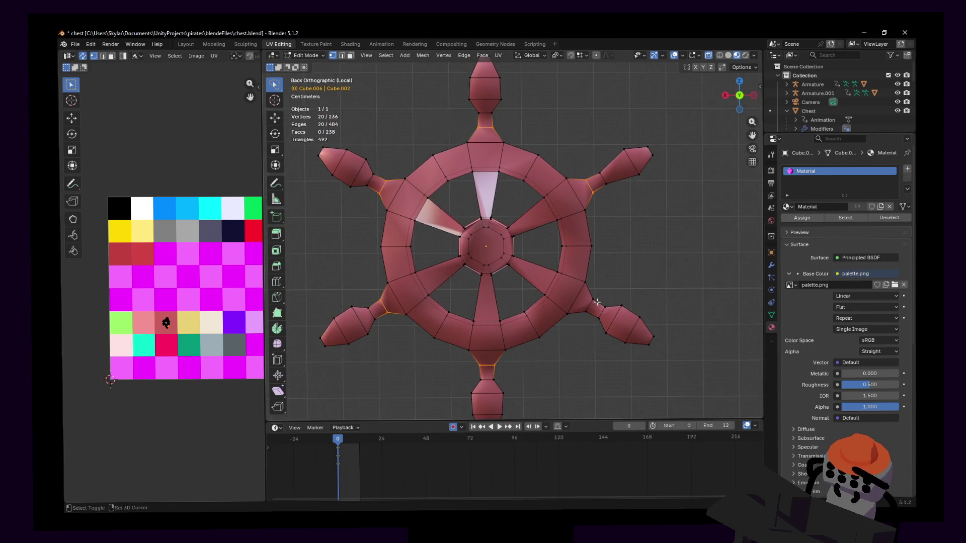
pyautogui.moveTo(592, 320)
pyautogui.keyDown('ctrl'); pyautogui.mouseDown(button='right')
pyautogui.moveTo(582, 317)
pyautogui.moveTo(601, 290)
pyautogui.mouseUp(button='right'); pyautogui.keyUp('ctrl')
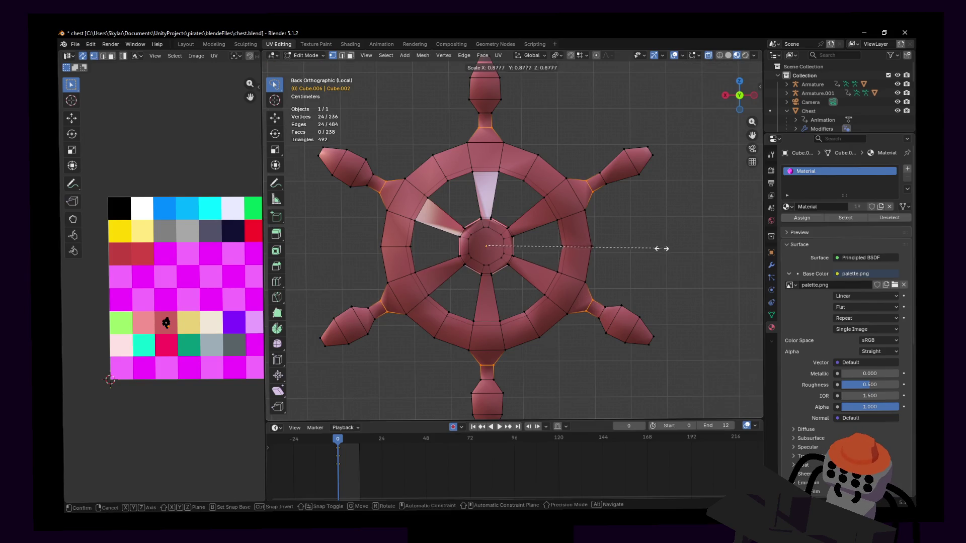
# Scale the selected spoke-neck rings to 1.25.
pyautogui.click(581, 56)
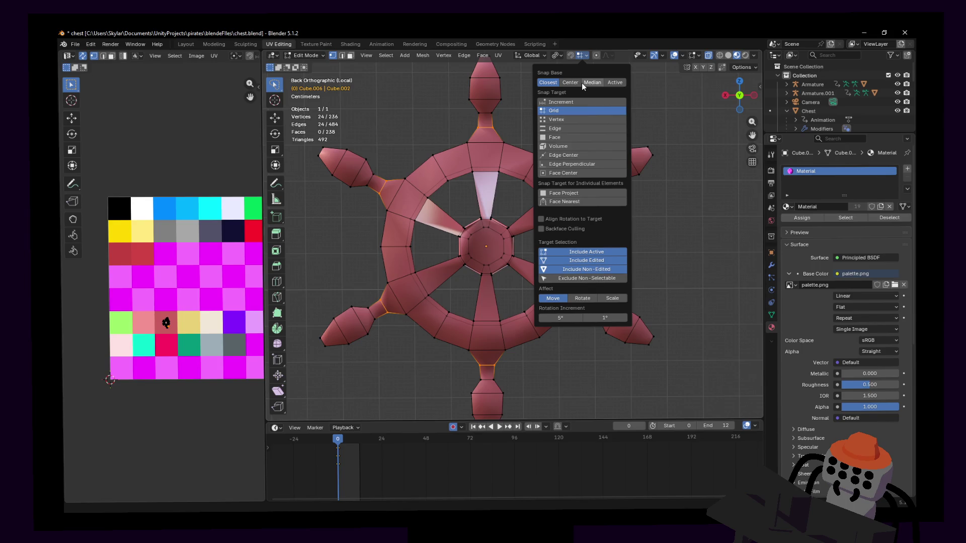
pyautogui.press('s')
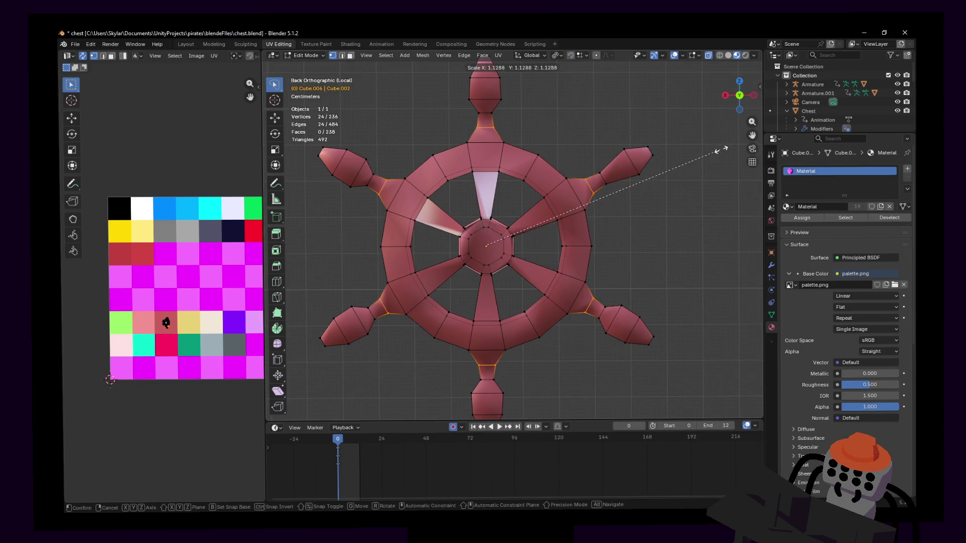
pyautogui.click(738, 144)
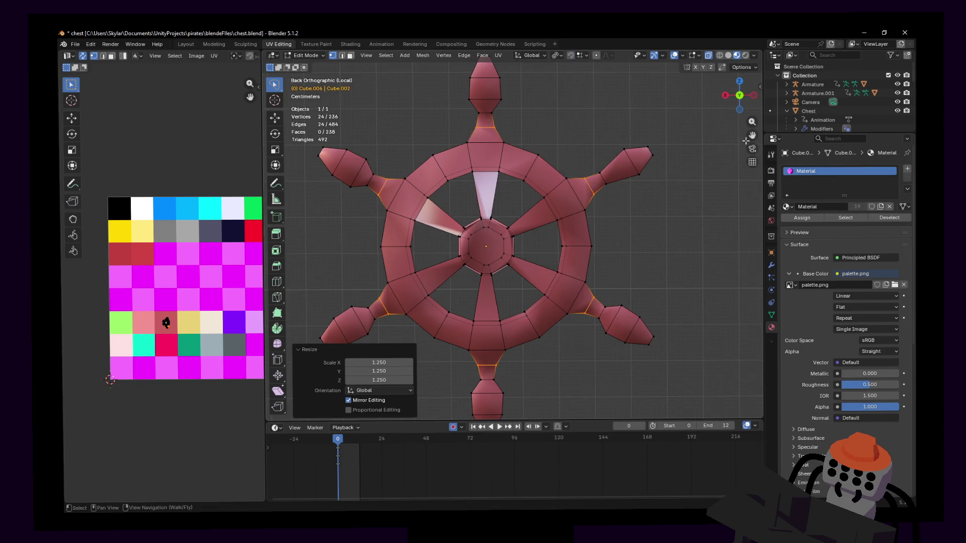
# Set the Pivot Point to Median Point and scale the neck rings to 0.883.
pyautogui.click(559, 56)
pyautogui.click(581, 89)
pyautogui.press('s')
pyautogui.press('Escape')
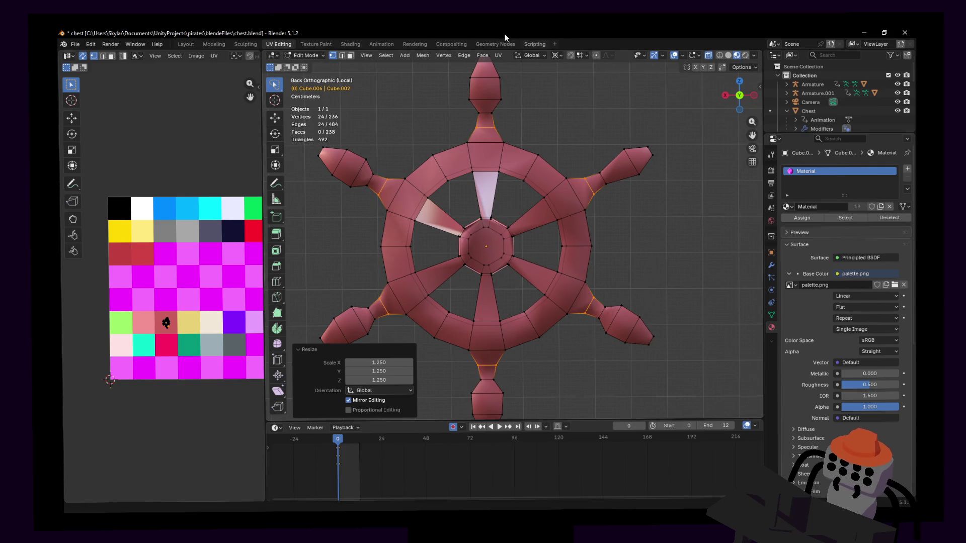
pyautogui.click(557, 56)
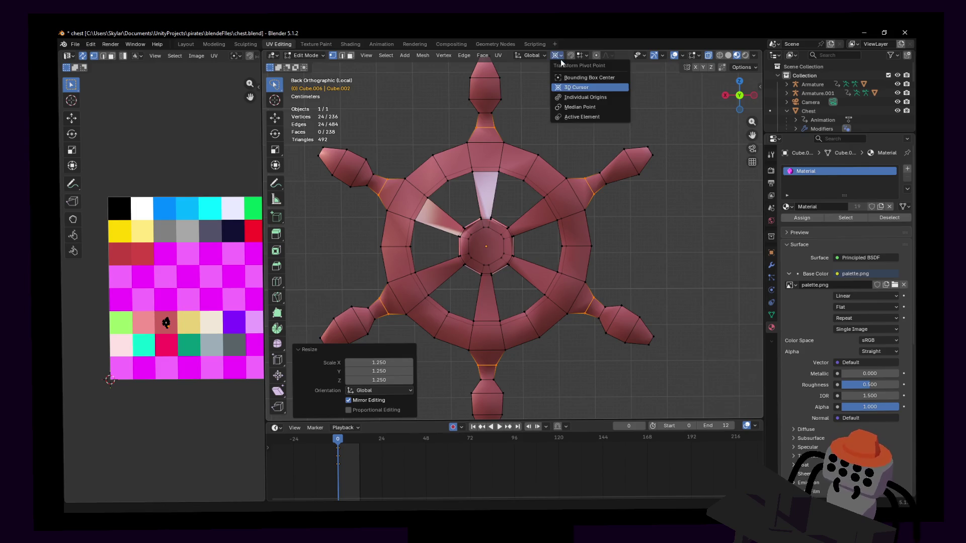
pyautogui.click(587, 96)
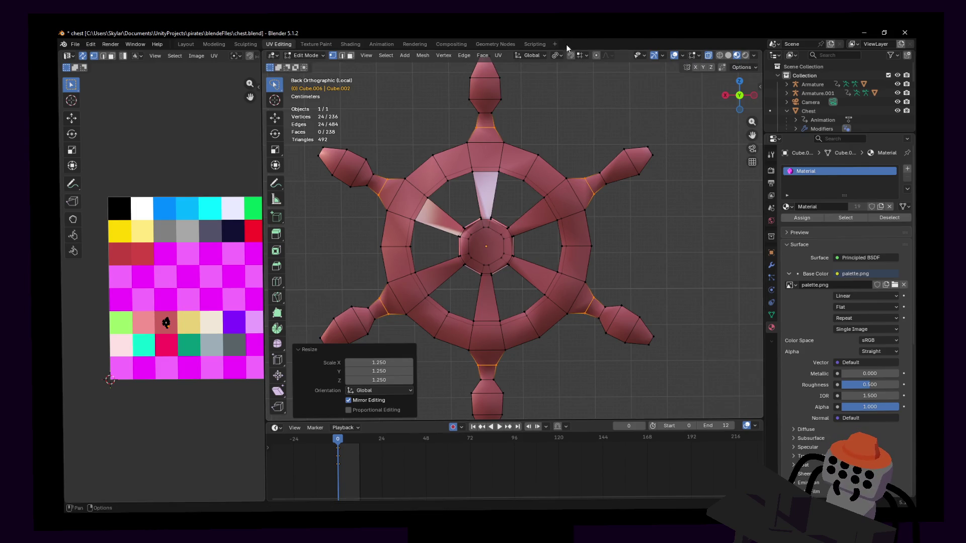
pyautogui.click(558, 55)
pyautogui.click(585, 107)
pyautogui.press('s')
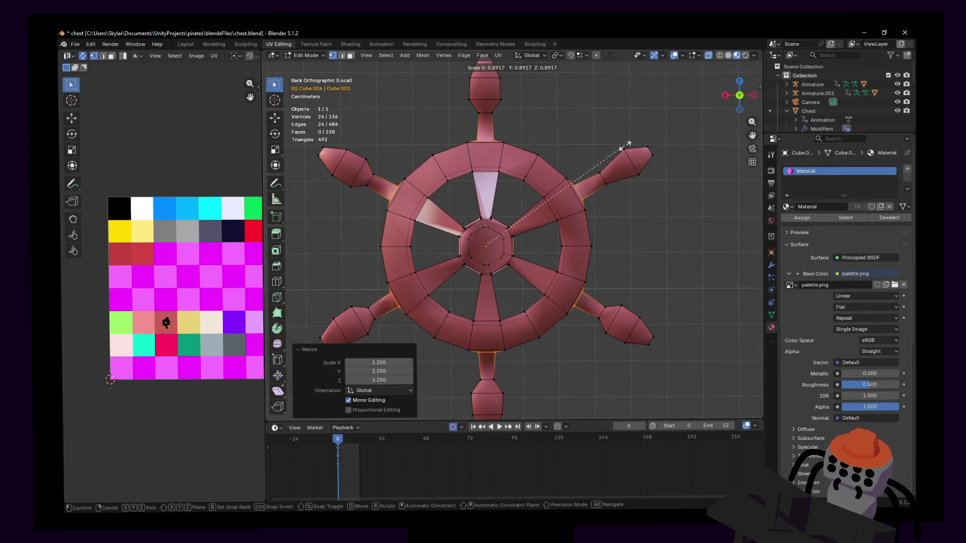
pyautogui.click(624, 146)
# Return to the back orthographic view, rescale the neck rings to 0.990, and deselect all.
pyautogui.keyDown('shift'); pyautogui.moveTo(564, 153); pyautogui.dragTo(605, 143, button='middle'); pyautogui.keyUp('shift')
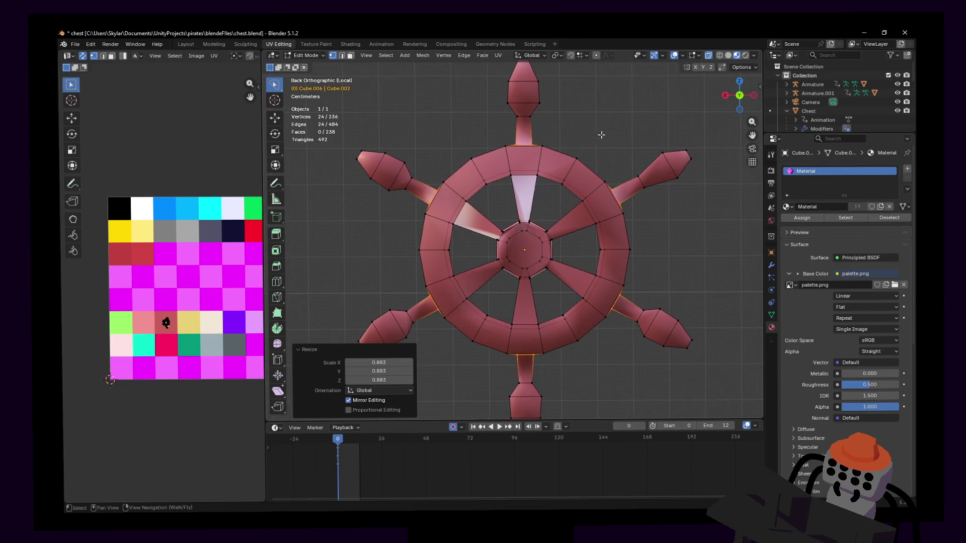
pyautogui.keyDown('shift'); pyautogui.moveTo(449, 170); pyautogui.dragTo(475, 181, button='middle'); pyautogui.keyUp('shift')
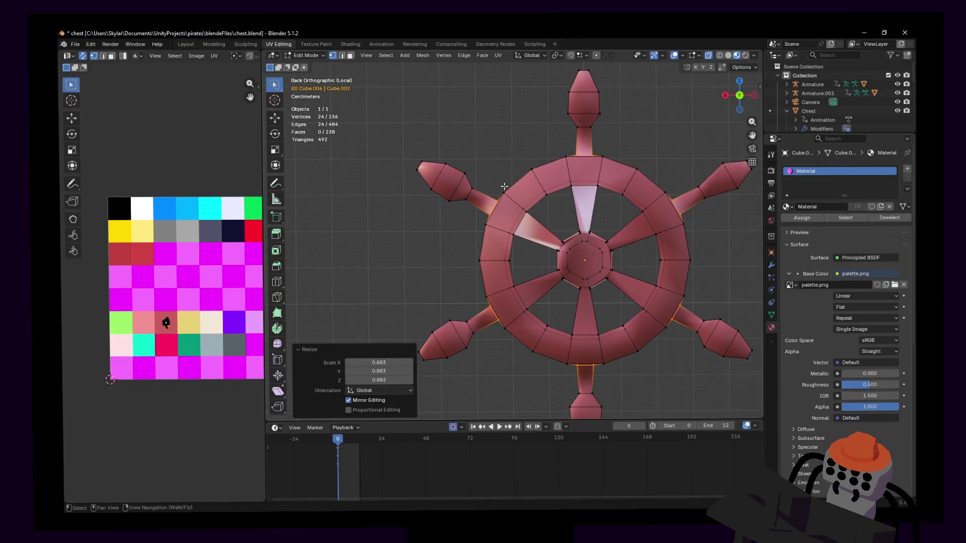
pyautogui.hotkey('shift', '`')
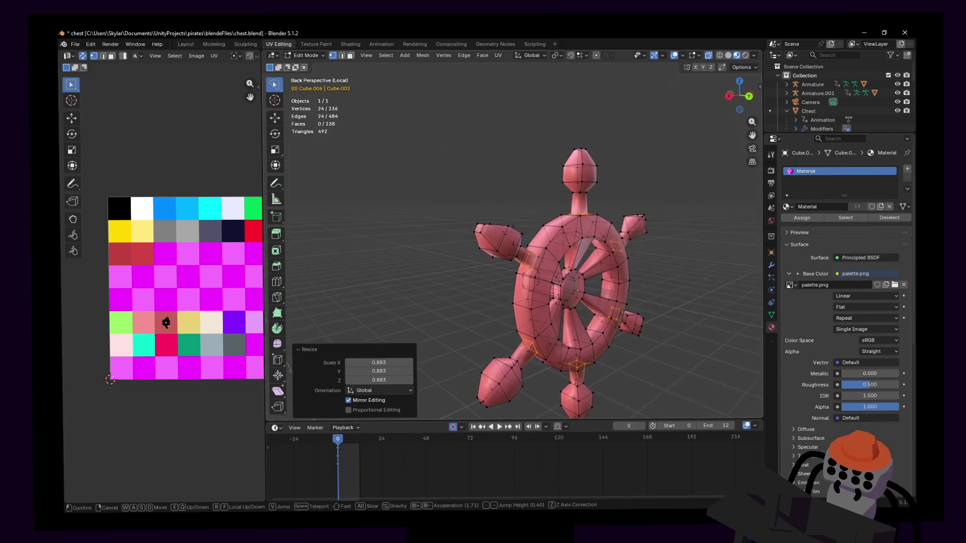
pyautogui.press('w')
pyautogui.press('Return')
pyautogui.click(746, 98)
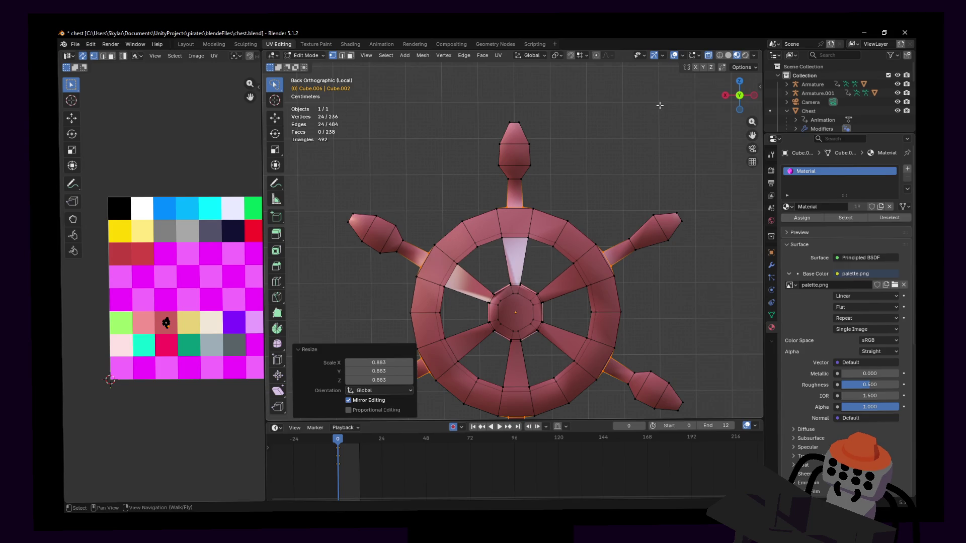
pyautogui.keyDown('shift'); pyautogui.moveTo(606, 205); pyautogui.dragTo(589, 192, button='middle'); pyautogui.keyUp('shift')
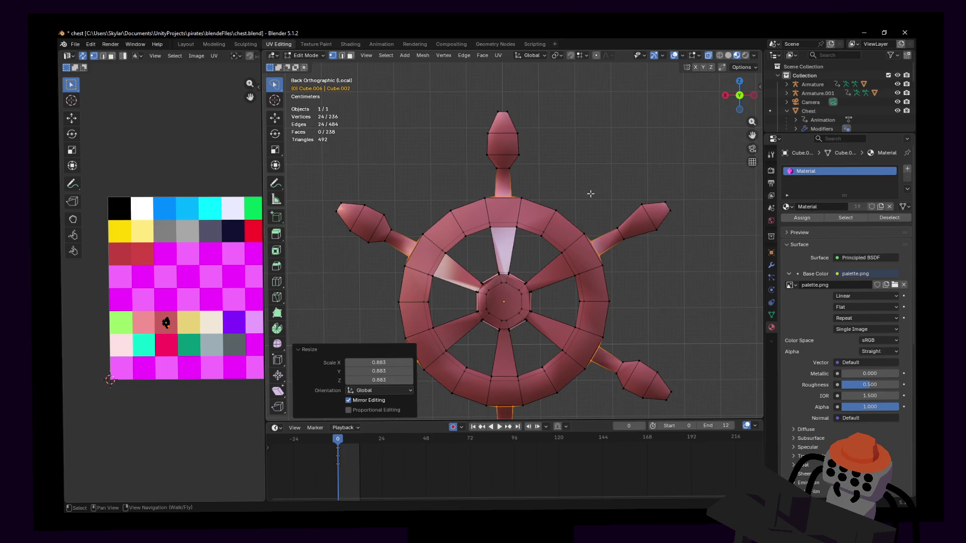
pyautogui.moveTo(589, 197)
pyautogui.keyDown('shift'); pyautogui.mouseDown(button='middle')
pyautogui.moveTo(578, 179)
pyautogui.moveTo(601, 149)
pyautogui.mouseUp(button='middle'); pyautogui.keyUp('shift')
pyautogui.press('s')
pyautogui.rightClick(604, 142)
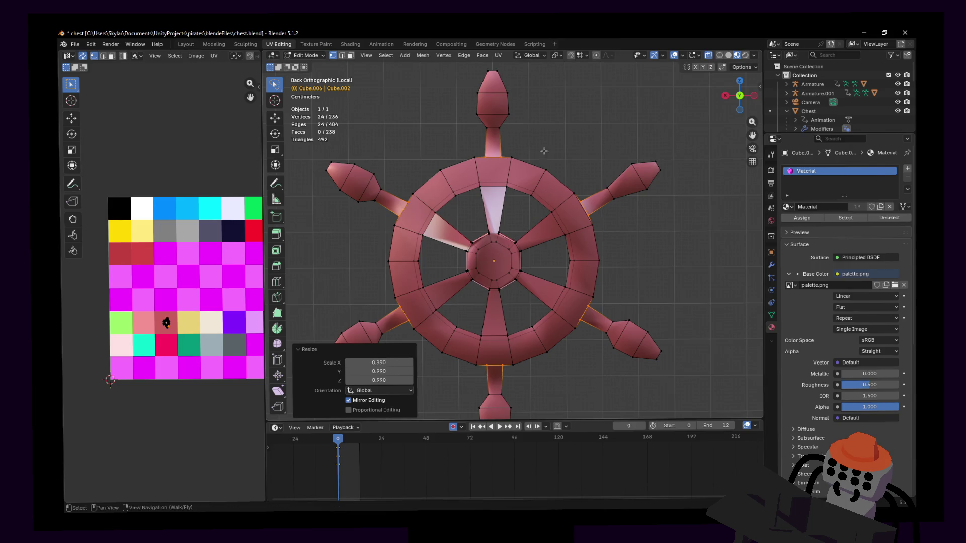
pyautogui.keyDown('shift'); pyautogui.moveTo(500, 125); pyautogui.dragTo(533, 148, button='middle'); pyautogui.keyUp('shift')
pyautogui.click(533, 149)
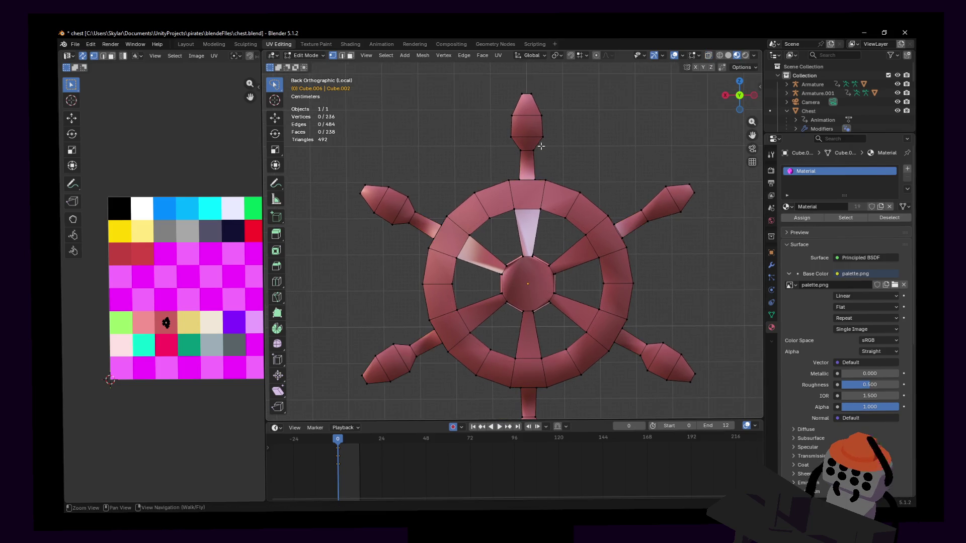
# Lasso-select all six handle knobs at the spoke ends (92 vertices).
pyautogui.keyDown('ctrl'); pyautogui.moveTo(533, 149); pyautogui.dragTo(540, 159, button='right'); pyautogui.keyUp('ctrl')
pyautogui.keyDown('shift'); pyautogui.moveTo(539, 159); pyautogui.dragTo(544, 125, button='middle'); pyautogui.keyUp('shift')
pyautogui.keyDown('ctrl'); pyautogui.moveTo(411, 194); pyautogui.dragTo(434, 203, button='right'); pyautogui.keyUp('ctrl')
pyautogui.scroll(-2, 434, 202)
pyautogui.moveTo(445, 171)
pyautogui.keyDown('ctrl'); pyautogui.mouseDown(button='right')
pyautogui.moveTo(417, 165)
pyautogui.moveTo(431, 225)
pyautogui.moveTo(465, 168)
pyautogui.mouseUp(button='right'); pyautogui.keyUp('ctrl')
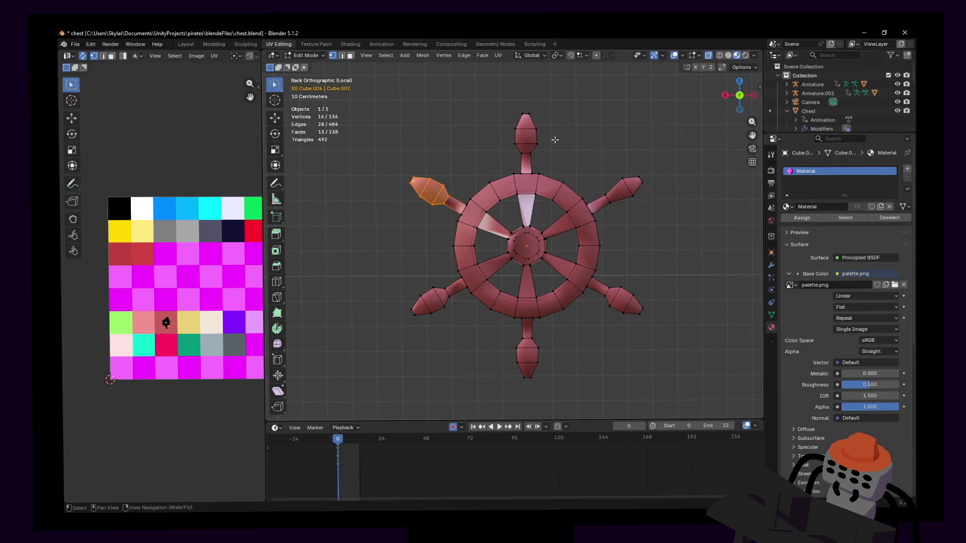
pyautogui.moveTo(553, 105)
pyautogui.keyDown('ctrl'); pyautogui.mouseDown(button='right')
pyautogui.moveTo(491, 136)
pyautogui.moveTo(546, 162)
pyautogui.mouseUp(button='right'); pyautogui.keyUp('ctrl')
pyautogui.hotkey('ctrl', 'z')
pyautogui.moveTo(650, 179)
pyautogui.keyDown('ctrl'); pyautogui.mouseDown(button='right')
pyautogui.moveTo(643, 162)
pyautogui.moveTo(612, 202)
pyautogui.moveTo(626, 213)
pyautogui.mouseUp(button='right'); pyautogui.keyUp('ctrl')
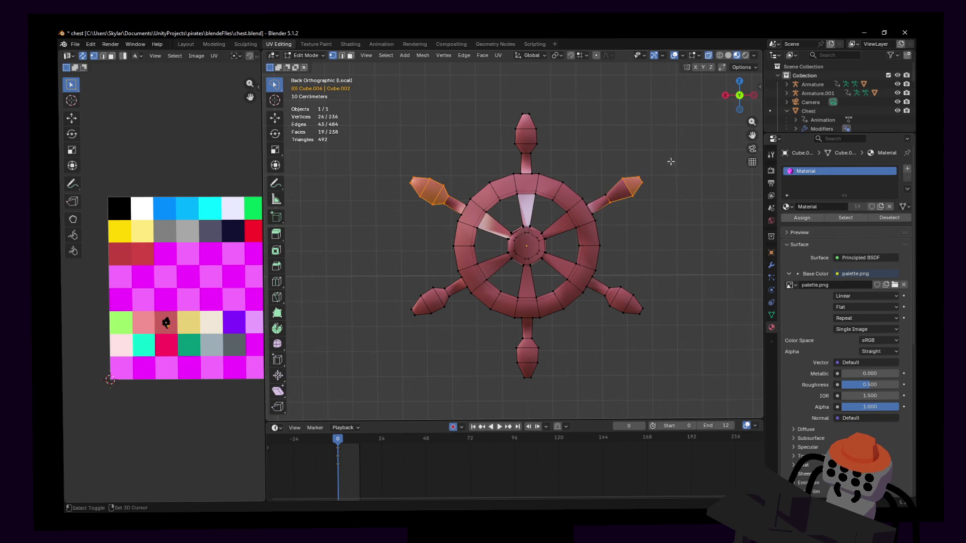
pyautogui.moveTo(550, 123)
pyautogui.keyDown('ctrl'); pyautogui.mouseDown(button='right')
pyautogui.moveTo(508, 155)
pyautogui.moveTo(572, 106)
pyautogui.mouseUp(button='right'); pyautogui.keyUp('ctrl')
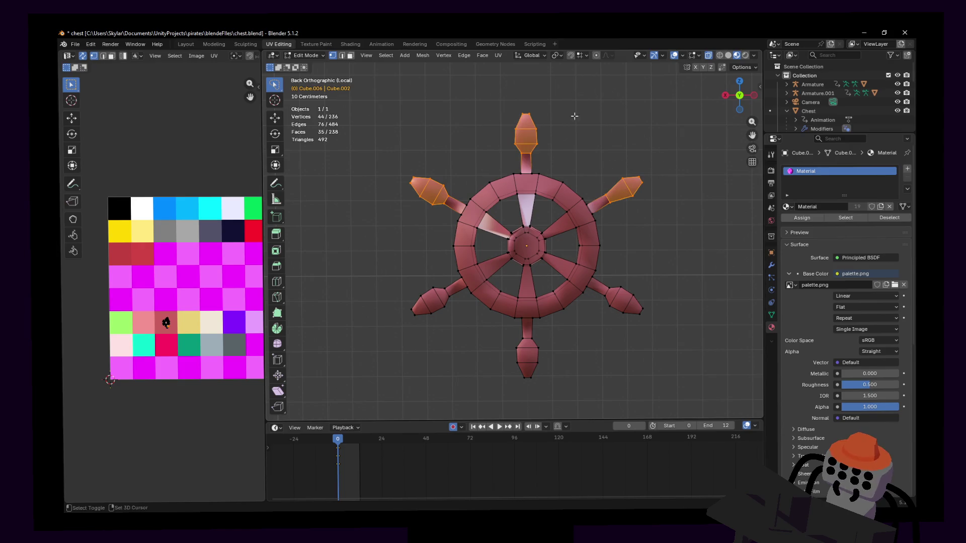
pyautogui.moveTo(615, 273)
pyautogui.keyDown('ctrl'); pyautogui.mouseDown(button='right')
pyautogui.moveTo(649, 279)
pyautogui.moveTo(624, 276)
pyautogui.mouseUp(button='right'); pyautogui.keyUp('ctrl')
pyautogui.moveTo(551, 336)
pyautogui.keyDown('ctrl'); pyautogui.mouseDown(button='right')
pyautogui.moveTo(495, 349)
pyautogui.moveTo(564, 380)
pyautogui.mouseUp(button='right'); pyautogui.keyUp('ctrl')
pyautogui.moveTo(460, 318)
pyautogui.keyDown('ctrl'); pyautogui.mouseDown(button='right')
pyautogui.moveTo(410, 274)
pyautogui.moveTo(455, 363)
pyautogui.mouseUp(button='right'); pyautogui.keyUp('ctrl')
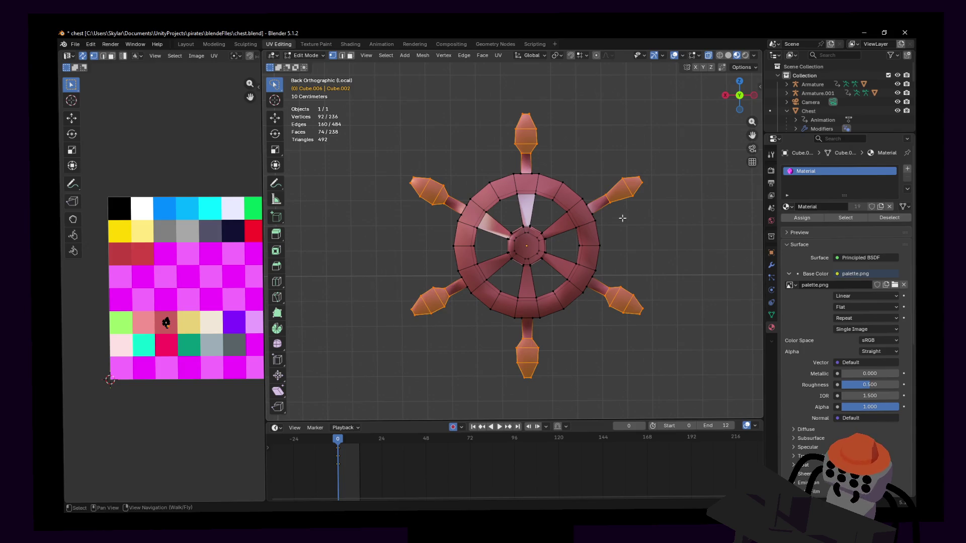
# Scale the six selected knobs slightly larger.
pyautogui.press('s')
pyautogui.click(644, 206)
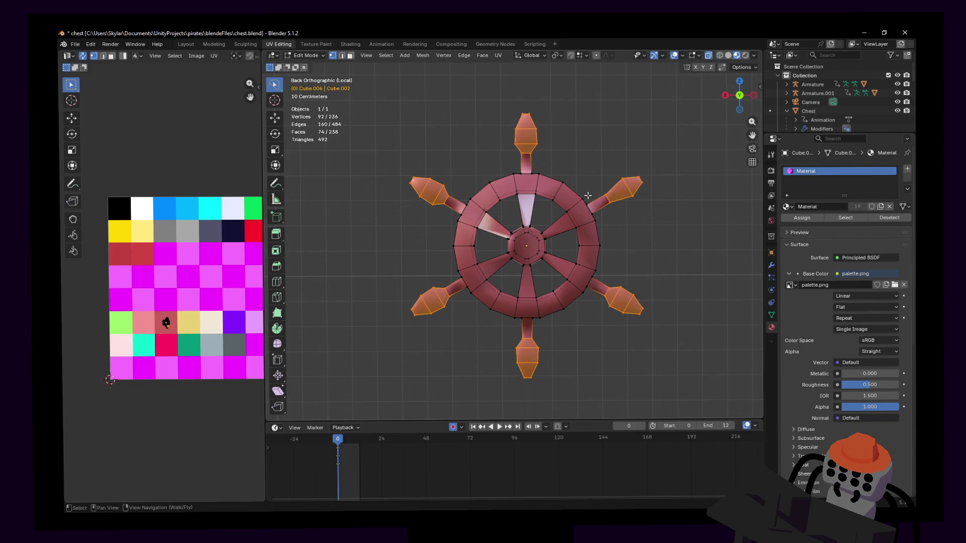
pyautogui.scroll(1, 588, 194)
pyautogui.moveTo(602, 219)
pyautogui.keyDown('shift'); pyautogui.mouseDown(button='middle')
pyautogui.moveTo(568, 218)
pyautogui.moveTo(562, 236)
pyautogui.mouseUp(button='middle'); pyautogui.keyUp('shift')
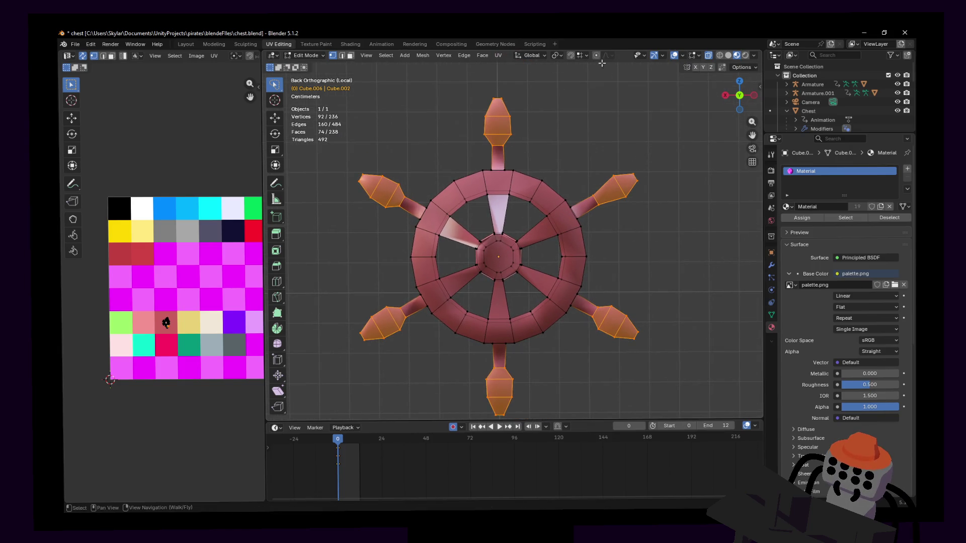
# Lasso-select one edge loop on each of the six spokes, 24 vertices in total.
pyautogui.keyDown('shift'); pyautogui.moveTo(541, 105); pyautogui.dragTo(579, 108, button='middle'); pyautogui.keyUp('shift')
pyautogui.moveTo(565, 143)
pyautogui.keyDown('ctrl'); pyautogui.mouseDown(button='right')
pyautogui.moveTo(527, 139)
pyautogui.moveTo(536, 150)
pyautogui.moveTo(558, 146)
pyautogui.mouseUp(button='right'); pyautogui.keyUp('ctrl')
pyautogui.moveTo(457, 190)
pyautogui.keyDown('ctrl'); pyautogui.keyDown('shift'); pyautogui.mouseDown(button='right')
pyautogui.moveTo(437, 212)
pyautogui.moveTo(456, 199)
pyautogui.mouseUp(button='right'); pyautogui.keyUp('shift'); pyautogui.keyUp('ctrl')
pyautogui.moveTo(441, 280)
pyautogui.keyDown('ctrl'); pyautogui.keyDown('shift'); pyautogui.mouseDown(button='right')
pyautogui.moveTo(451, 322)
pyautogui.moveTo(460, 302)
pyautogui.mouseUp(button='right'); pyautogui.keyUp('shift'); pyautogui.keyUp('ctrl')
pyautogui.moveTo(518, 352)
pyautogui.keyDown('ctrl'); pyautogui.keyDown('shift'); pyautogui.mouseDown(button='right')
pyautogui.moveTo(543, 369)
pyautogui.moveTo(551, 347)
pyautogui.mouseUp(button='right'); pyautogui.keyUp('shift'); pyautogui.keyUp('ctrl')
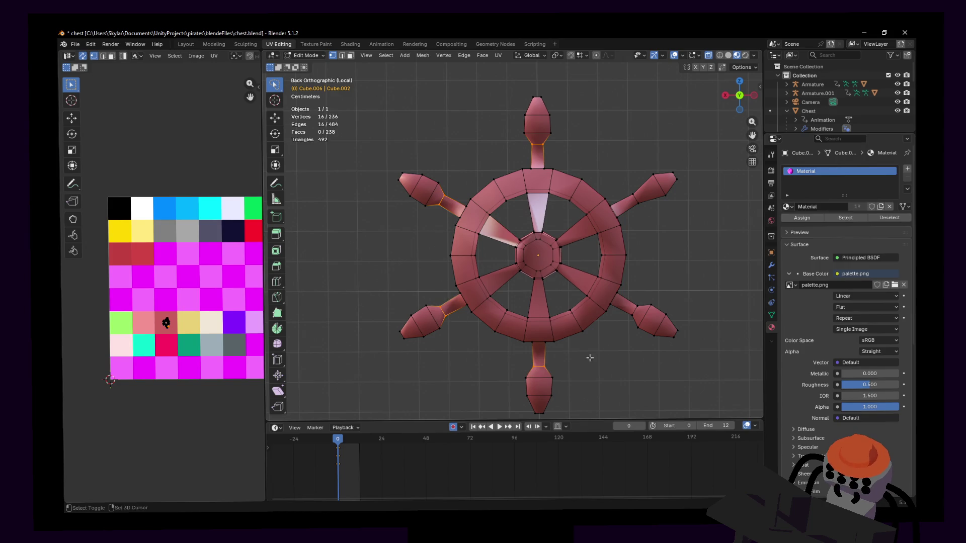
pyautogui.moveTo(638, 298)
pyautogui.keyDown('ctrl'); pyautogui.keyDown('shift'); pyautogui.mouseDown(button='right')
pyautogui.moveTo(623, 324)
pyautogui.moveTo(647, 304)
pyautogui.mouseUp(button='right'); pyautogui.keyUp('shift'); pyautogui.keyUp('ctrl')
pyautogui.moveTo(644, 189)
pyautogui.keyDown('ctrl'); pyautogui.keyDown('shift'); pyautogui.mouseDown(button='right')
pyautogui.moveTo(624, 202)
pyautogui.moveTo(655, 224)
pyautogui.mouseUp(button='right'); pyautogui.keyUp('shift'); pyautogui.keyUp('ctrl')
# Return to Object Mode and walk-navigate to look over the whole wheel.
pyautogui.keyDown('shift'); pyautogui.moveTo(659, 228); pyautogui.dragTo(611, 222, button='middle'); pyautogui.keyUp('shift')
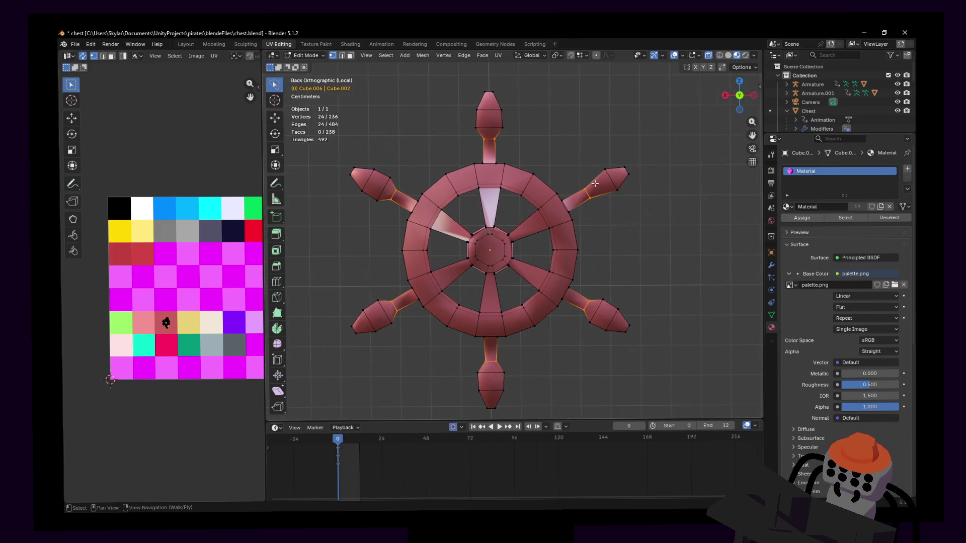
pyautogui.keyDown('shift'); pyautogui.moveTo(593, 266); pyautogui.dragTo(629, 255, button='middle'); pyautogui.keyUp('shift')
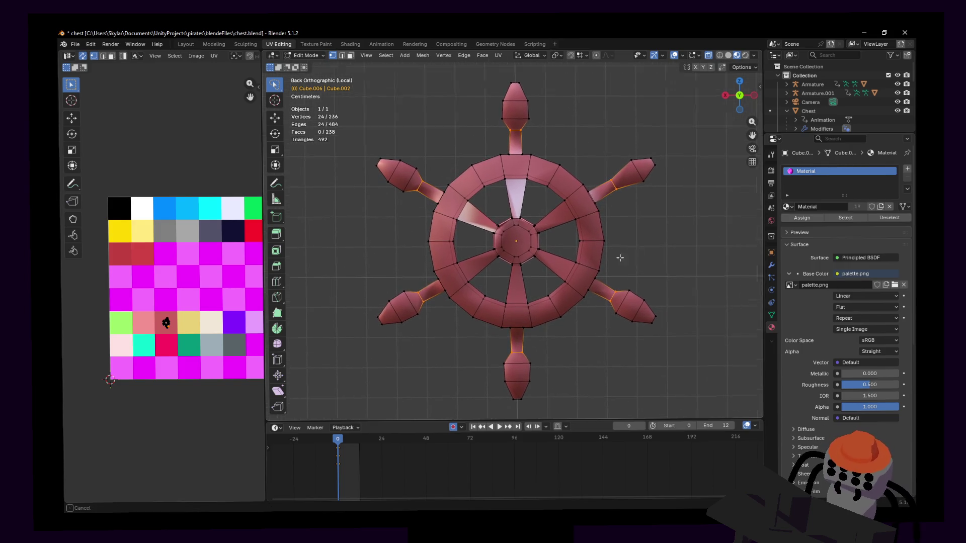
pyautogui.press('Tab')
pyautogui.hotkey('shift', '`')
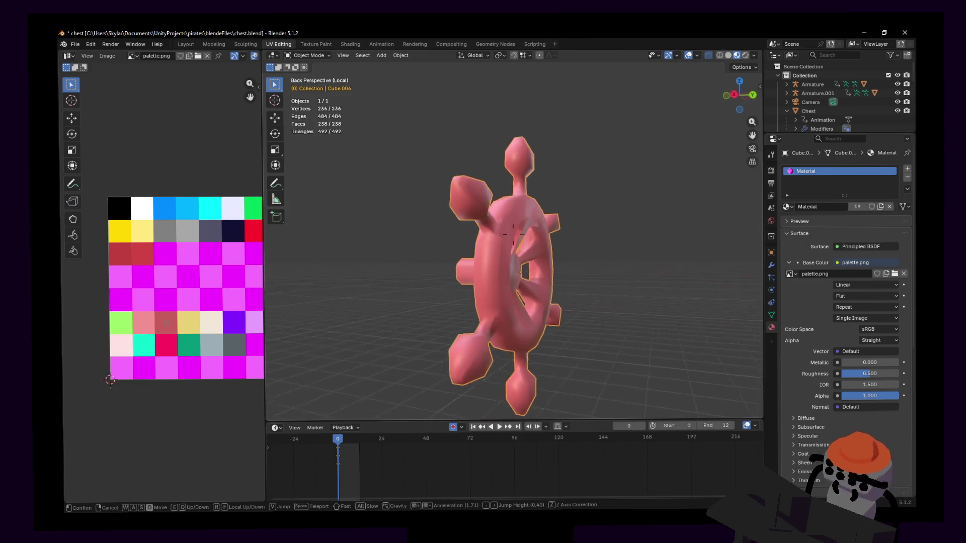
pyautogui.press('Escape')
pyautogui.press('Tab')
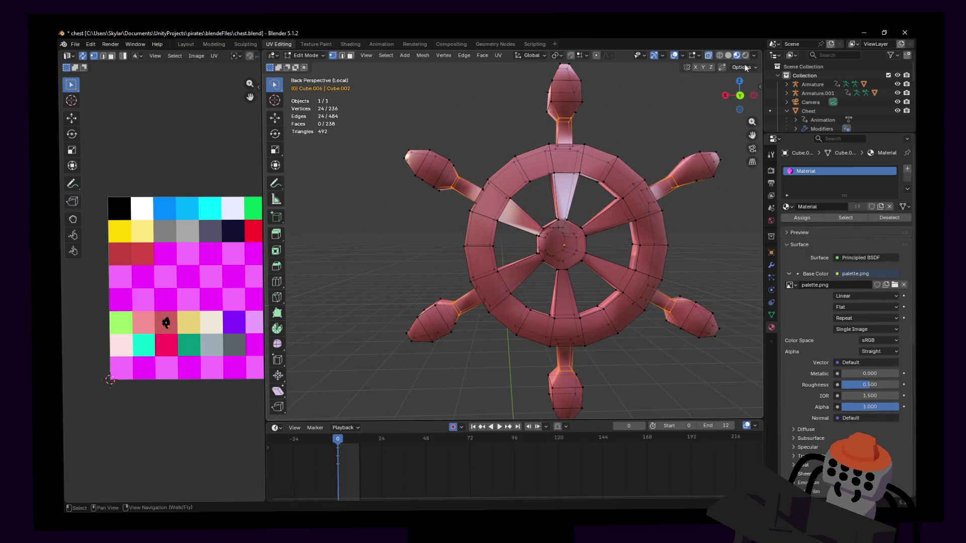
pyautogui.moveTo(629, 224); pyautogui.dragTo(625, 203, button='middle')
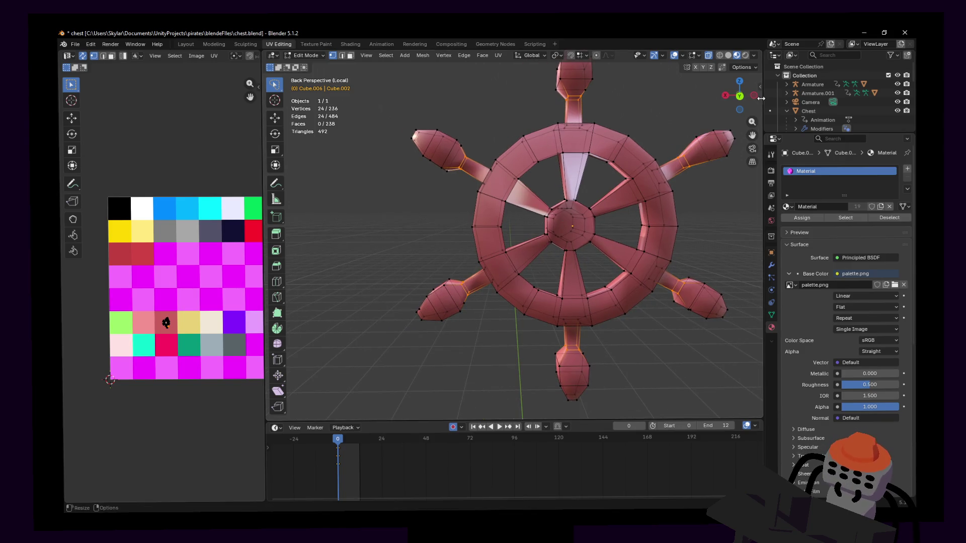
pyautogui.click(752, 162)
pyautogui.scroll(2, 649, 235)
pyautogui.keyDown('shift'); pyautogui.moveTo(649, 236); pyautogui.dragTo(560, 223, button='middle'); pyautogui.keyUp('shift')
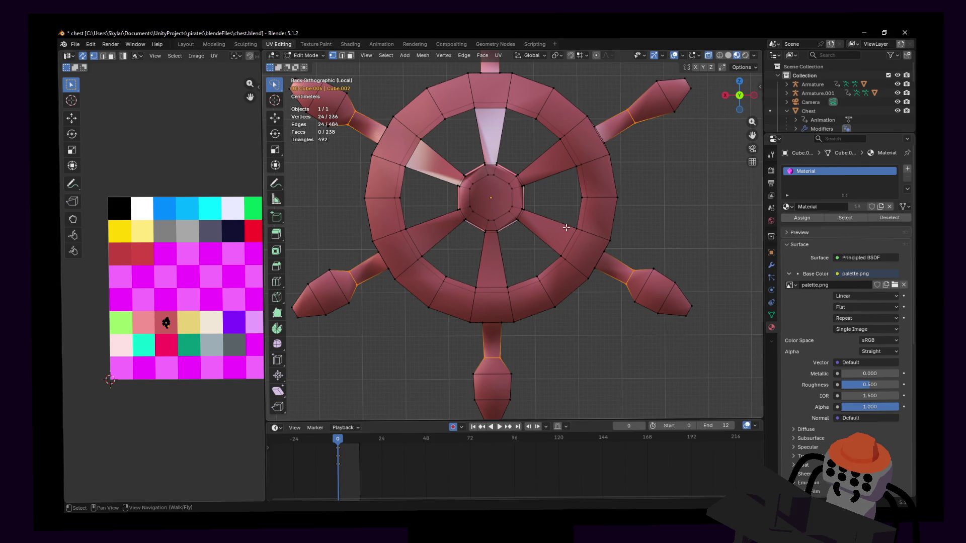
pyautogui.scroll(-4, 559, 232)
pyautogui.scroll(3, 544, 241)
pyautogui.press('Tab')
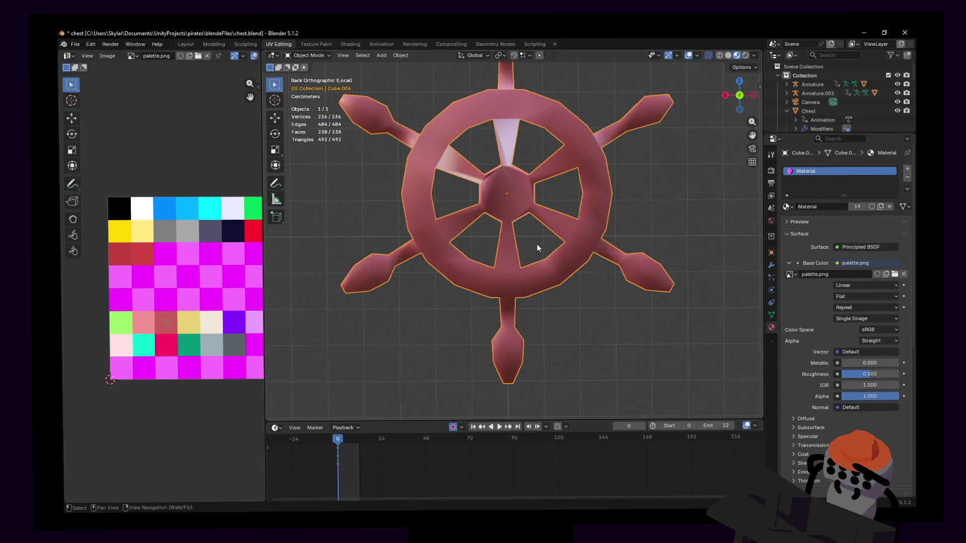
pyautogui.press('Tab')
pyautogui.scroll(-1, 563, 259)
pyautogui.scroll(1, 562, 258)
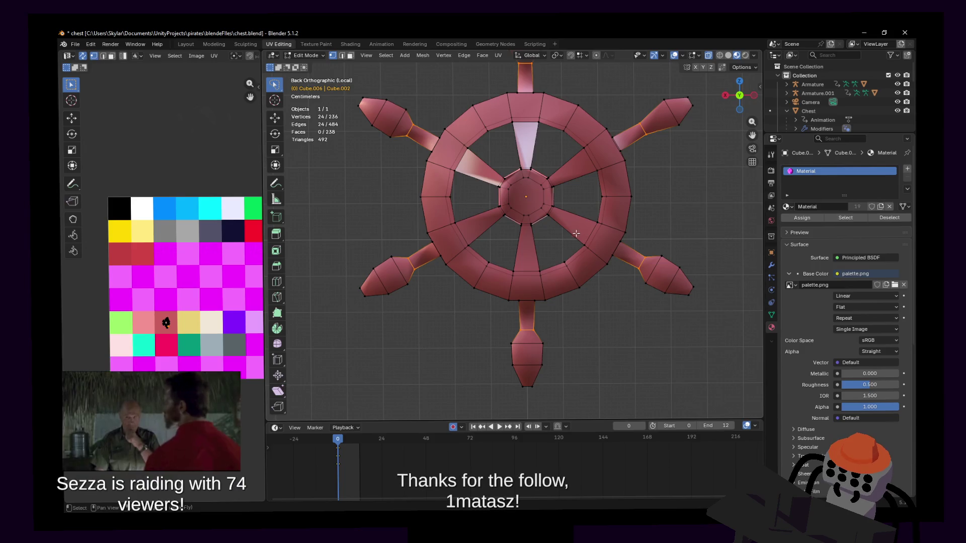
pyautogui.press('KP_Decimal')
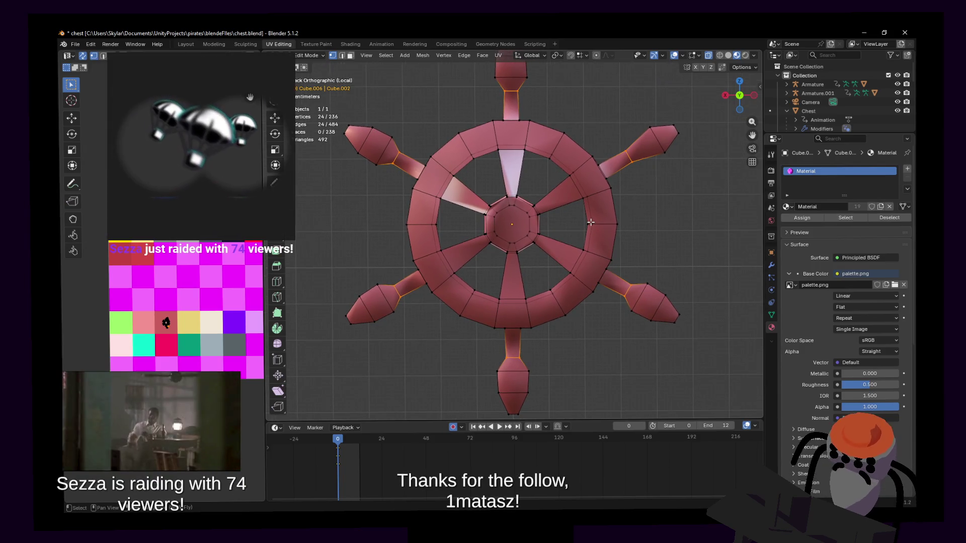
pyautogui.keyDown('shift'); pyautogui.moveTo(584, 229); pyautogui.dragTo(608, 225, button='middle'); pyautogui.keyUp('shift')
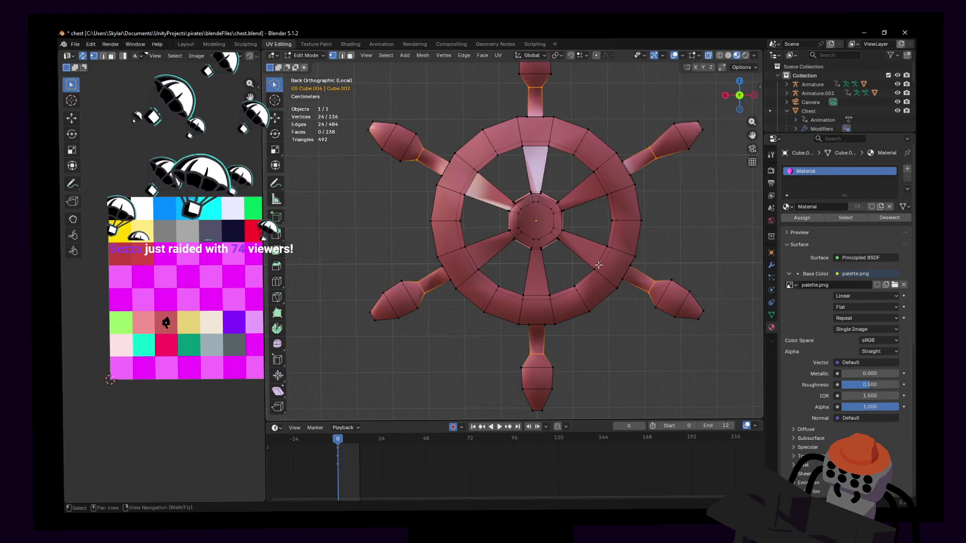
pyautogui.press('Tab')
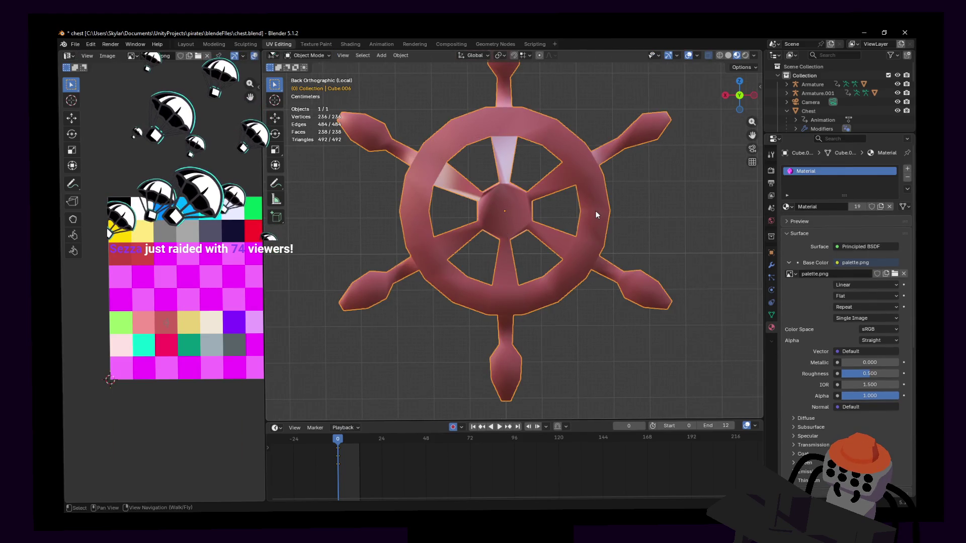
pyautogui.moveTo(620, 200); pyautogui.dragTo(594, 208, button='middle')
pyautogui.hotkey('alt', 'z')
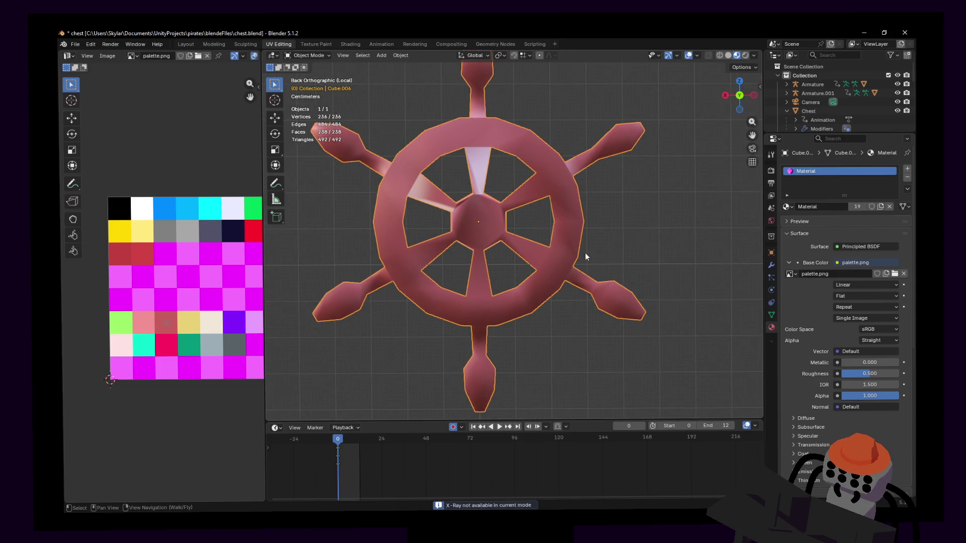
pyautogui.press('Tab')
# Reposition the view on the wheel and switch to circle selection.
pyautogui.moveTo(594, 275)
pyautogui.keyDown('shift'); pyautogui.mouseDown(button='middle')
pyautogui.moveTo(572, 272)
pyautogui.moveTo(581, 301)
pyautogui.mouseUp(button='middle'); pyautogui.keyUp('shift')
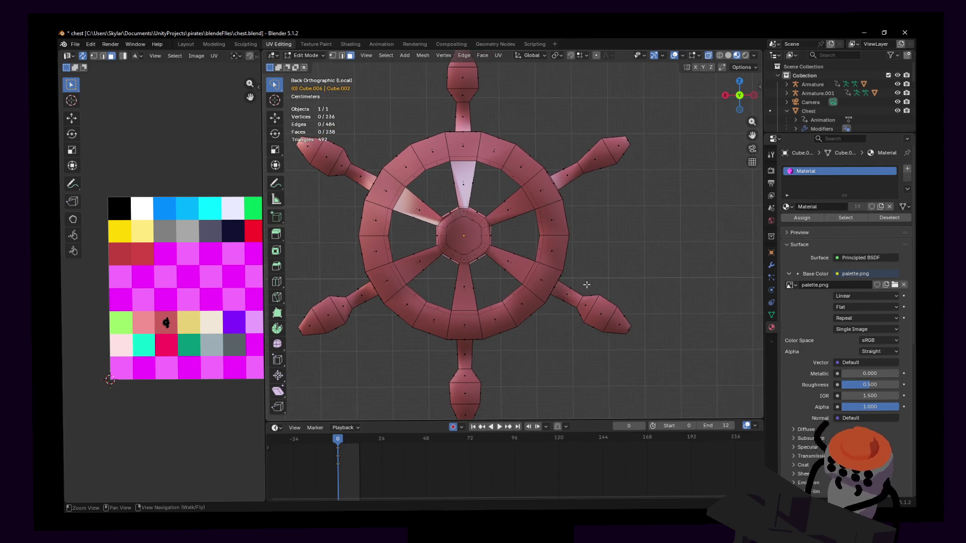
pyautogui.moveTo(586, 286)
pyautogui.keyDown('shift'); pyautogui.mouseDown(button='middle')
pyautogui.moveTo(617, 280)
pyautogui.moveTo(606, 270)
pyautogui.mouseUp(button='middle'); pyautogui.keyUp('shift')
pyautogui.moveTo(550, 242)
pyautogui.keyDown('shift'); pyautogui.mouseDown(button='middle')
pyautogui.moveTo(636, 228)
pyautogui.moveTo(593, 224)
pyautogui.moveTo(565, 248)
pyautogui.moveTo(604, 222)
pyautogui.mouseUp(button='middle'); pyautogui.keyUp('shift')
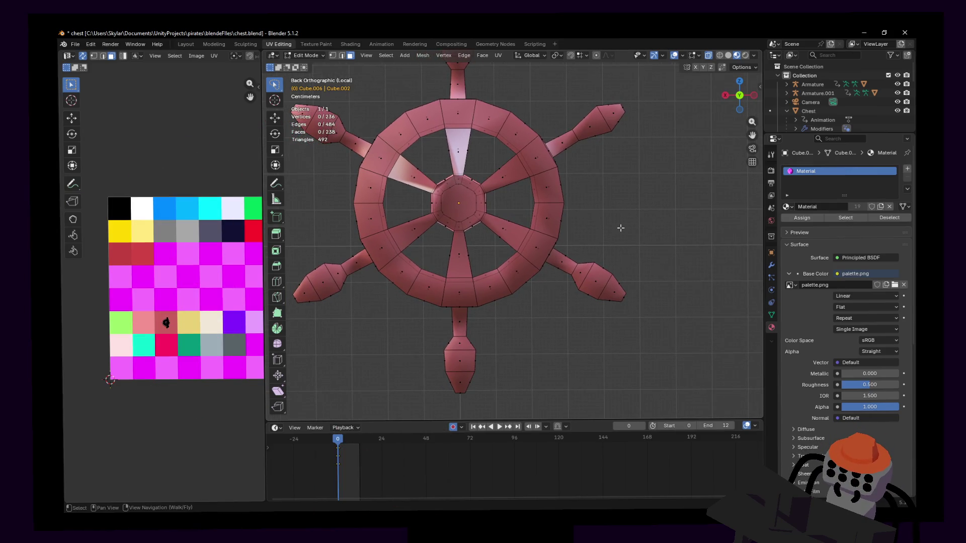
pyautogui.keyDown('shift'); pyautogui.moveTo(620, 208); pyautogui.dragTo(614, 206, button='middle'); pyautogui.keyUp('shift')
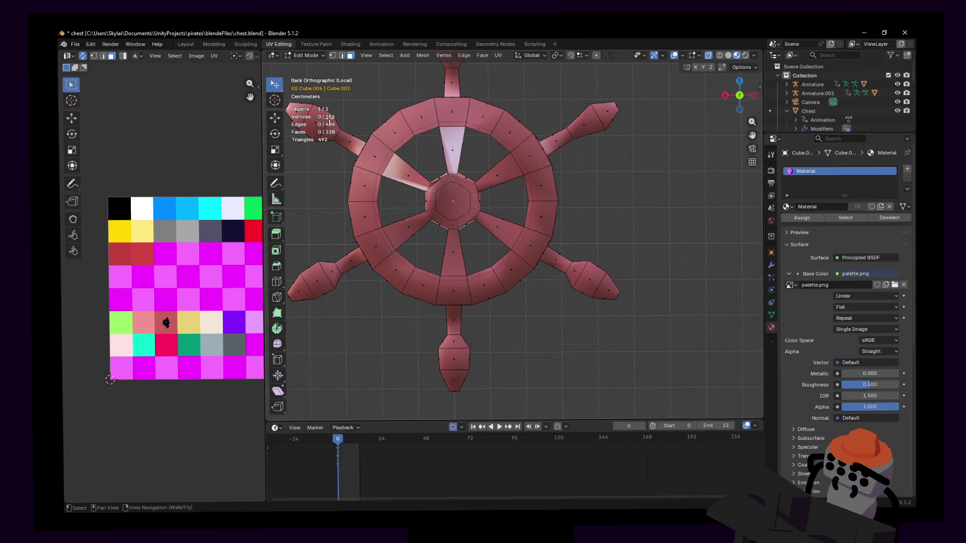
pyautogui.press('w')
pyautogui.press('w')
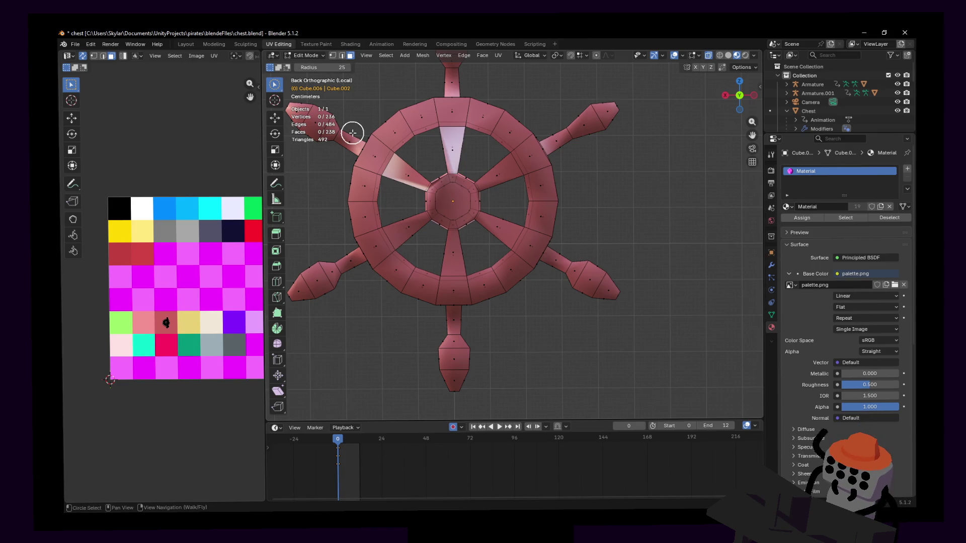
pyautogui.press('w')
# Select the wheel's right half, top-right handle and lower-left rim, undoing a stray outline.
pyautogui.moveTo(498, 257)
pyautogui.mouseDown()
pyautogui.moveTo(549, 308)
pyautogui.moveTo(674, 267)
pyautogui.moveTo(592, 100)
pyautogui.moveTo(632, 83)
pyautogui.moveTo(478, 93)
pyautogui.moveTo(477, 151)
pyautogui.mouseUp()
pyautogui.moveTo(659, 116); pyautogui.dragTo(579, 114)
pyautogui.keyDown('shift'); pyautogui.moveTo(418, 252); pyautogui.dragTo(533, 257, button='middle'); pyautogui.keyUp('shift')
pyautogui.moveTo(534, 260)
pyautogui.mouseDown()
pyautogui.moveTo(492, 293)
pyautogui.moveTo(470, 221)
pyautogui.moveTo(520, 231)
pyautogui.mouseUp()
pyautogui.keyDown('shift'); pyautogui.moveTo(520, 232); pyautogui.dragTo(463, 271, button='middle'); pyautogui.keyUp('shift')
pyautogui.moveTo(463, 272)
pyautogui.mouseDown()
pyautogui.moveTo(505, 304)
pyautogui.moveTo(575, 257)
pyautogui.moveTo(558, 130)
pyautogui.moveTo(500, 95)
pyautogui.moveTo(420, 124)
pyautogui.mouseUp()
pyautogui.hotkey('ctrl', 'z')
# Extend the selection over the top spoke and the left and lower-left spokes.
pyautogui.keyDown('shift'); pyautogui.moveTo(559, 55); pyautogui.dragTo(567, 112, button='middle'); pyautogui.keyUp('shift')
pyautogui.moveTo(566, 112)
pyautogui.mouseDown()
pyautogui.moveTo(468, 201)
pyautogui.moveTo(559, 116)
pyautogui.mouseUp()
pyautogui.keyDown('shift'); pyautogui.moveTo(562, 234); pyautogui.dragTo(587, 181, button='middle'); pyautogui.keyUp('shift')
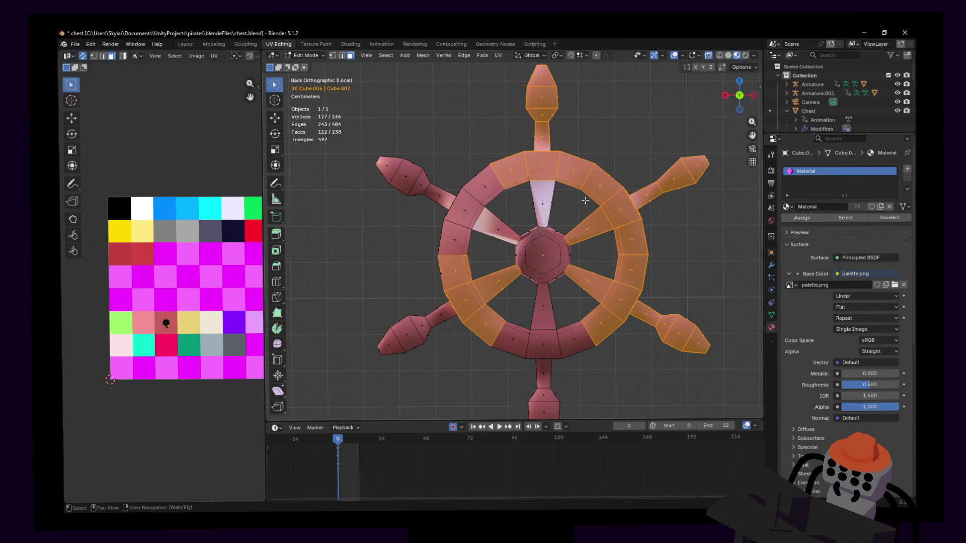
pyautogui.moveTo(573, 206)
pyautogui.keyDown('ctrl'); pyautogui.mouseDown(button='right')
pyautogui.moveTo(533, 215)
pyautogui.moveTo(514, 249)
pyautogui.mouseUp(button='right'); pyautogui.keyUp('ctrl')
pyautogui.moveTo(494, 159)
pyautogui.keyDown('ctrl'); pyautogui.mouseDown(button='right')
pyautogui.moveTo(404, 134)
pyautogui.moveTo(428, 272)
pyautogui.moveTo(519, 171)
pyautogui.moveTo(503, 164)
pyautogui.mouseUp(button='right'); pyautogui.keyUp('ctrl')
pyautogui.moveTo(458, 314)
pyautogui.keyDown('shift'); pyautogui.mouseDown(button='middle')
pyautogui.moveTo(457, 249)
pyautogui.moveTo(474, 279)
pyautogui.mouseUp(button='middle'); pyautogui.keyUp('shift')
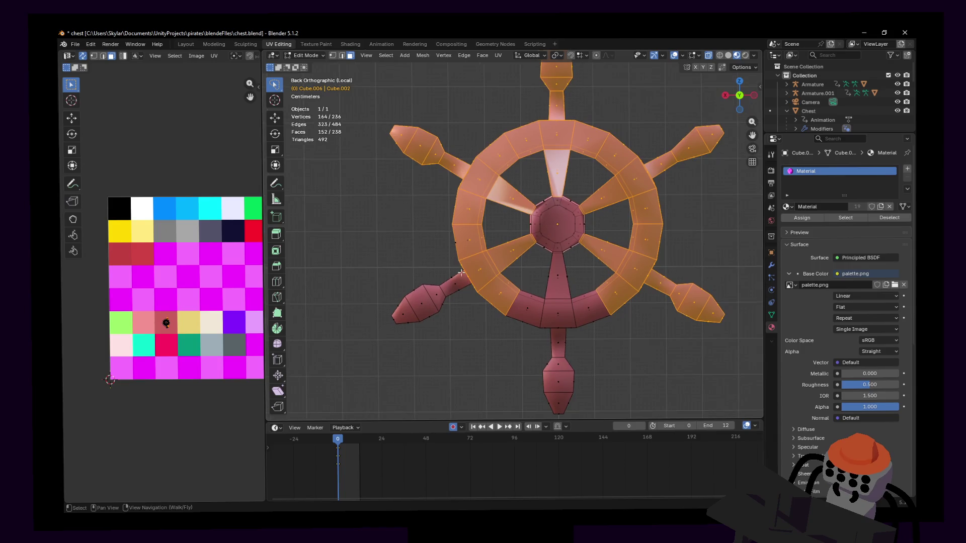
pyautogui.moveTo(446, 249)
pyautogui.keyDown('ctrl'); pyautogui.mouseDown(button='right')
pyautogui.moveTo(380, 284)
pyautogui.moveTo(459, 364)
pyautogui.moveTo(446, 249)
pyautogui.mouseUp(button='right'); pyautogui.keyUp('ctrl')
pyautogui.moveTo(457, 211)
pyautogui.keyDown('shift'); pyautogui.mouseDown(button='middle')
pyautogui.moveTo(418, 213)
pyautogui.moveTo(417, 252)
pyautogui.moveTo(435, 240)
pyautogui.mouseUp(button='middle'); pyautogui.keyUp('shift')
pyautogui.keyDown('ctrl'); pyautogui.moveTo(435, 241); pyautogui.dragTo(422, 274, button='right'); pyautogui.keyUp('ctrl')
# Bring the hub into view and call up the delete options.
pyautogui.scroll(3, 500, 242)
pyautogui.scroll(1, 499, 241)
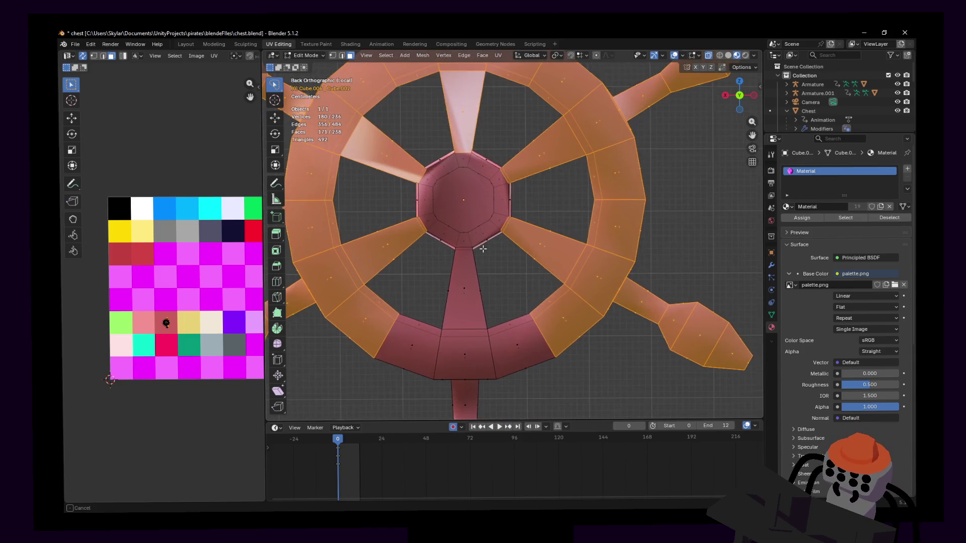
pyautogui.keyDown('shift'); pyautogui.moveTo(479, 248); pyautogui.dragTo(503, 194, button='middle'); pyautogui.keyUp('shift')
pyautogui.scroll(-3, 504, 194)
pyautogui.scroll(1, 527, 160)
pyautogui.press('x')
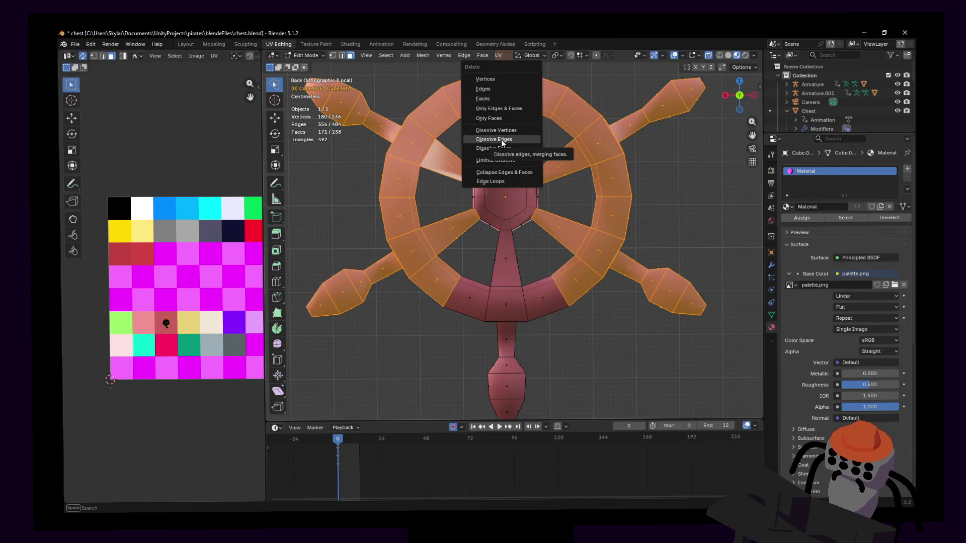
# Delete the selected faces, leaving the hub, bottom spoke and adjoining rim piece (67 faces).
pyautogui.click(502, 142)
pyautogui.moveTo(564, 226)
pyautogui.mouseDown(button='middle')
pyautogui.moveTo(590, 248)
pyautogui.moveTo(511, 211)
pyautogui.moveTo(569, 214)
pyautogui.moveTo(509, 198)
pyautogui.mouseUp(button='middle')
pyautogui.scroll(3, 570, 214)
pyautogui.scroll(-3, 569, 214)
pyautogui.press('x')
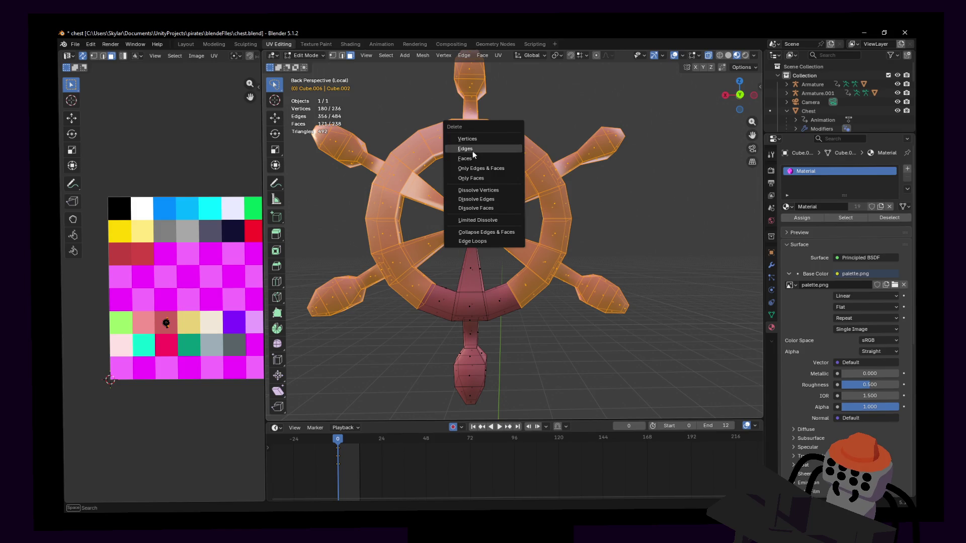
pyautogui.click(465, 158)
# Walk around the remaining handle piece, then leave Edit Mode.
pyautogui.hotkey('shift', '`')
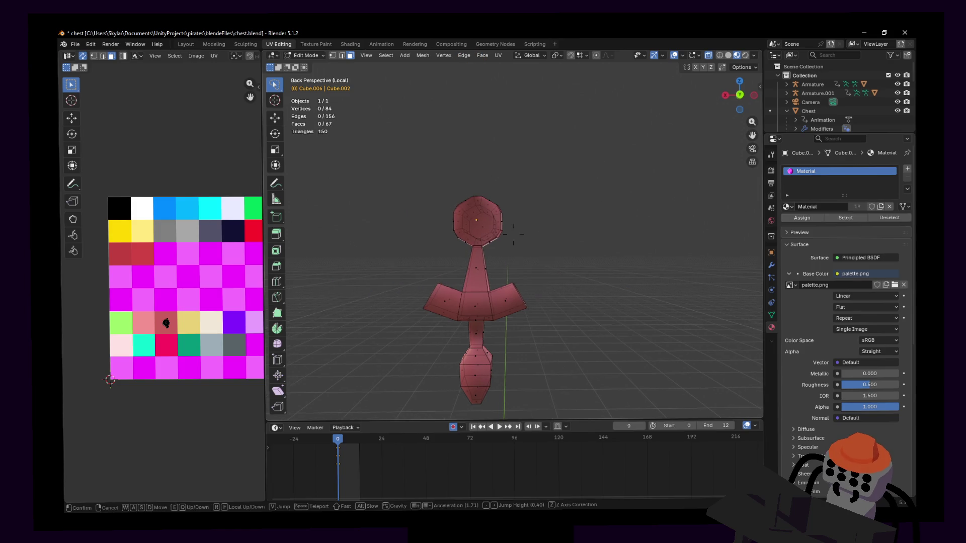
pyautogui.press('w')
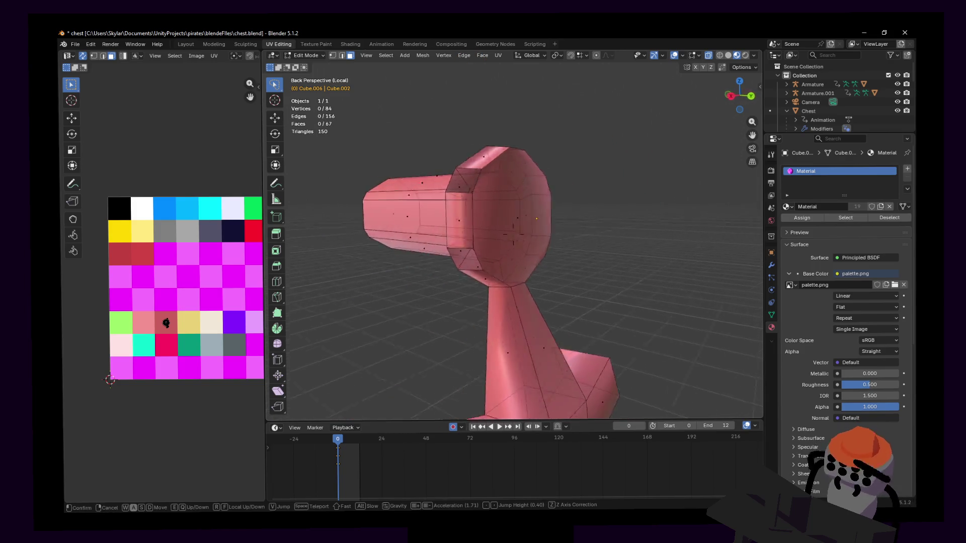
pyautogui.press('d')
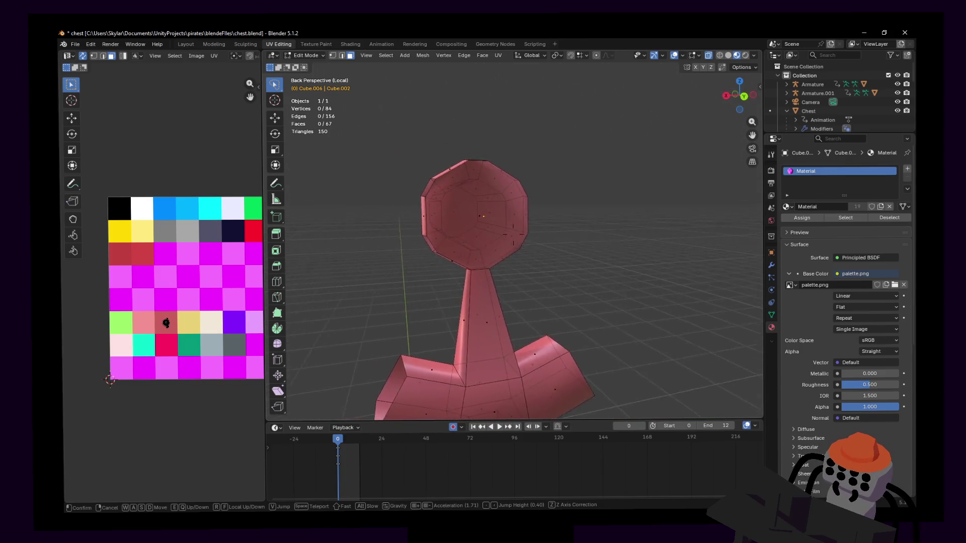
pyautogui.press('Return')
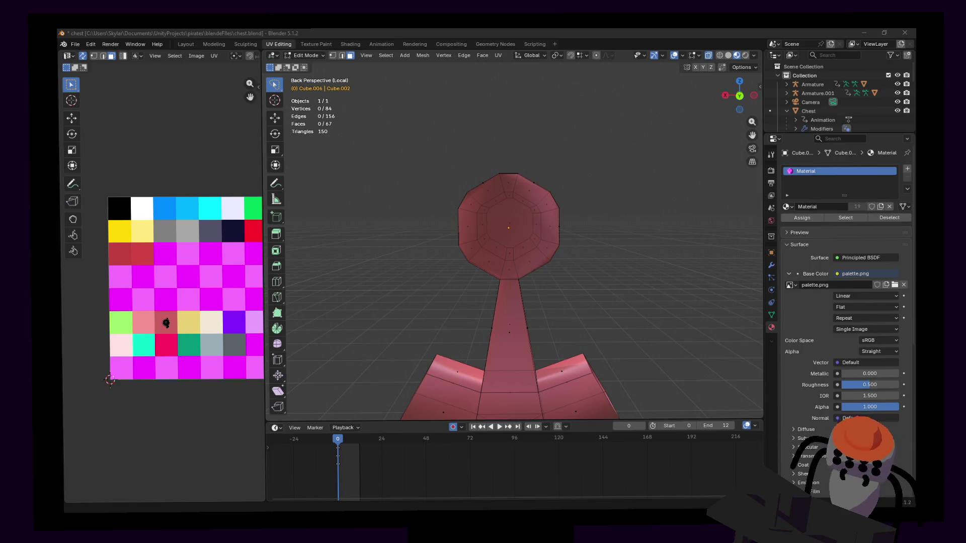
pyautogui.press('Tab')
pyautogui.press('Tab')
# Poke the hub's octagonal end face into a fan of triangles.
pyautogui.click(522, 229)
pyautogui.moveTo(522, 229)
pyautogui.mouseDown(button='middle')
pyautogui.moveTo(606, 172)
pyautogui.moveTo(596, 189)
pyautogui.moveTo(599, 182)
pyautogui.mouseUp(button='middle')
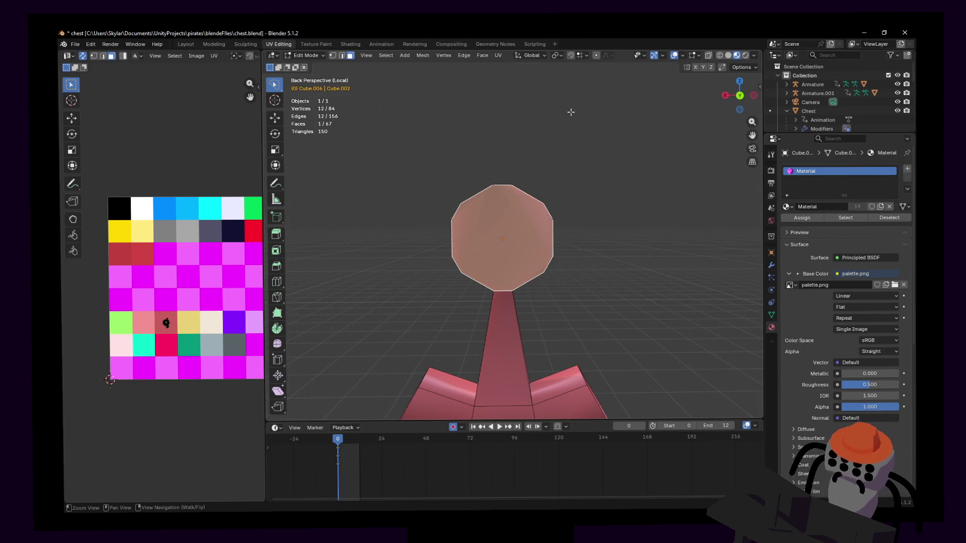
pyautogui.click(482, 55)
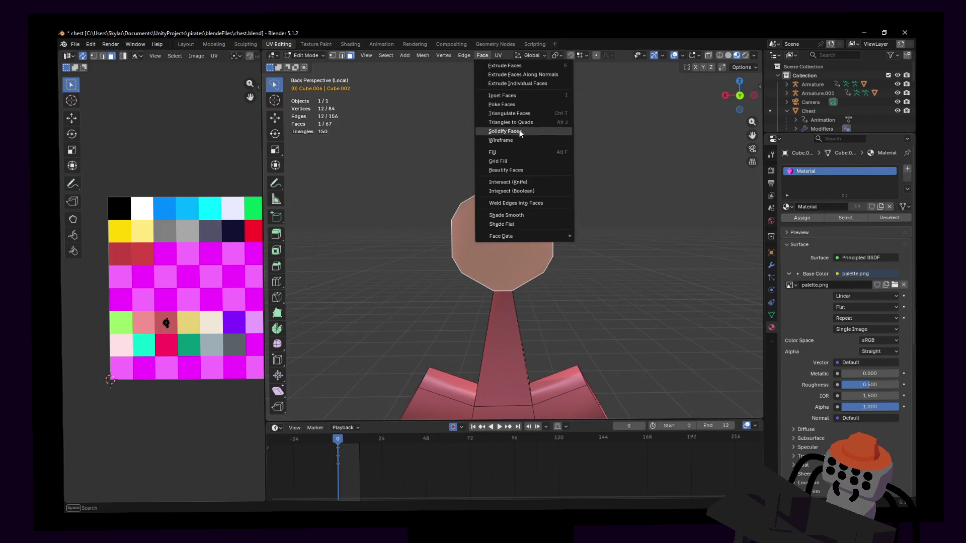
pyautogui.click(527, 104)
# Walk the view close to the poked face, then snap to front and back views.
pyautogui.keyDown('shift'); pyautogui.moveTo(528, 240); pyautogui.dragTo(545, 151, button='middle'); pyautogui.keyUp('shift')
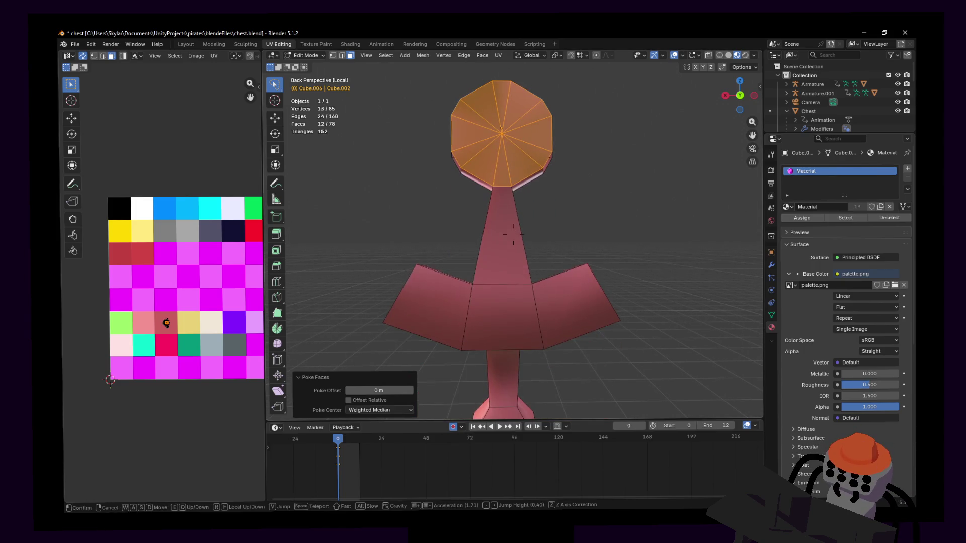
pyautogui.hotkey('shift', '`')
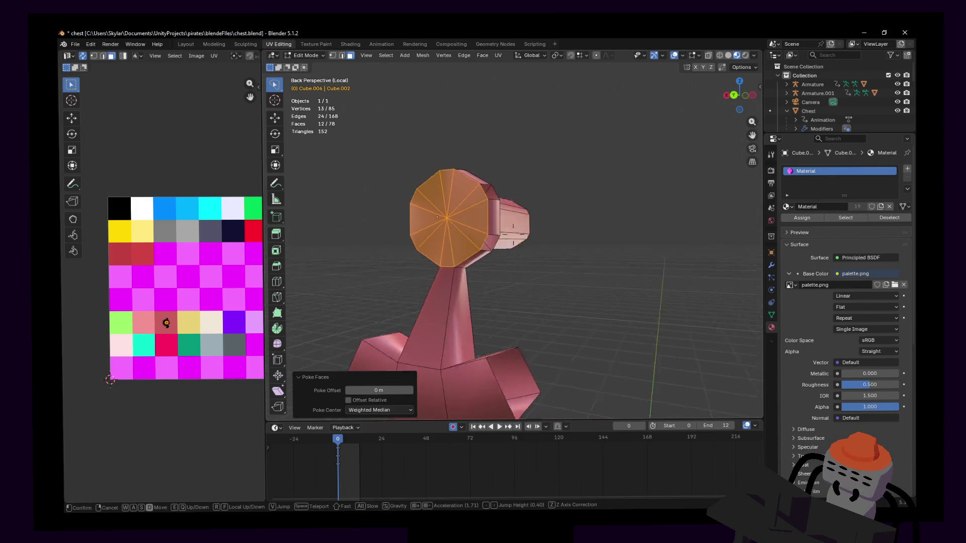
pyautogui.moveTo(513, 234)
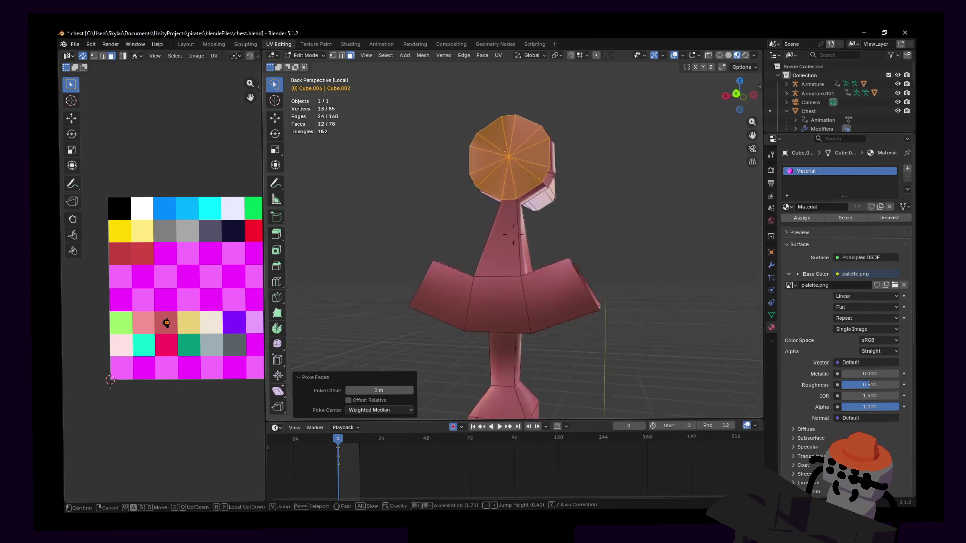
pyautogui.press('w')
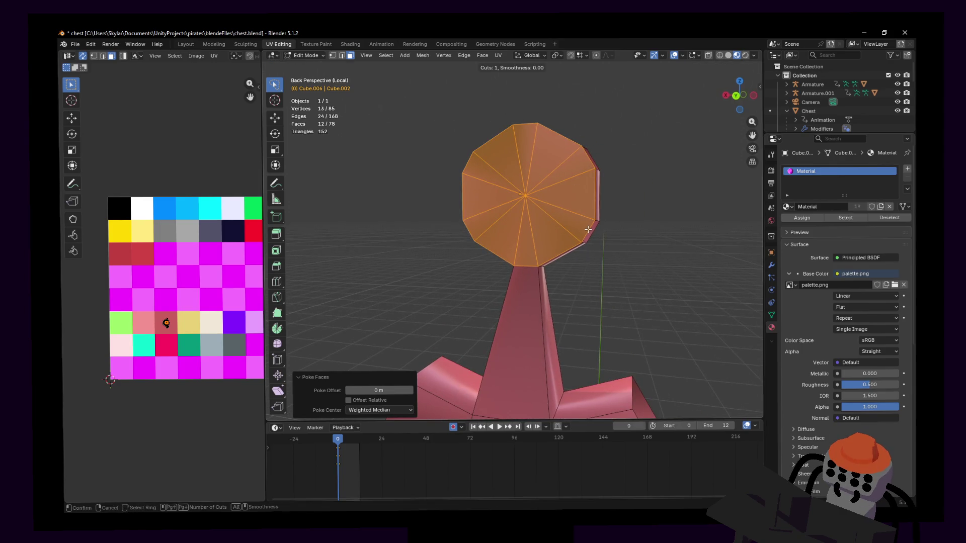
pyautogui.click(513, 234)
pyautogui.click(736, 97)
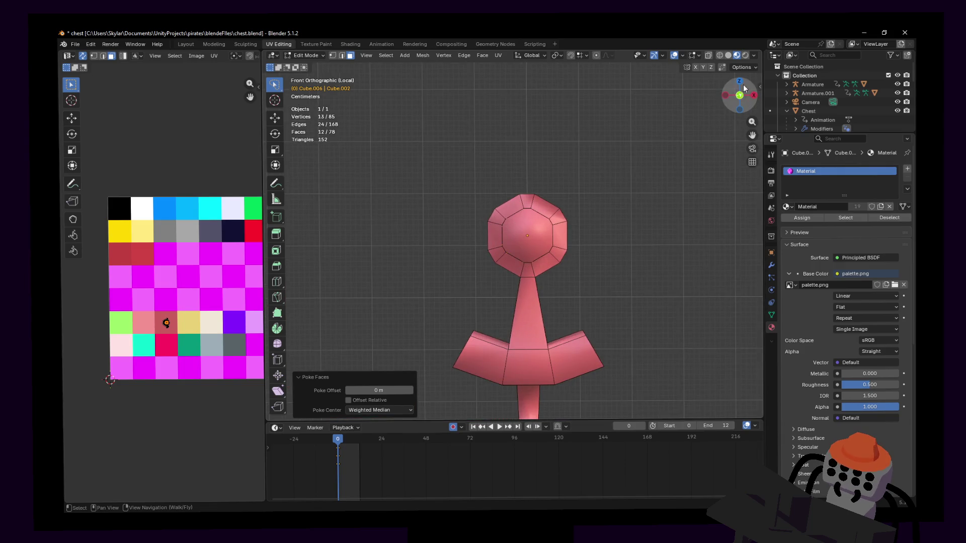
pyautogui.click(731, 97)
pyautogui.scroll(3, 595, 233)
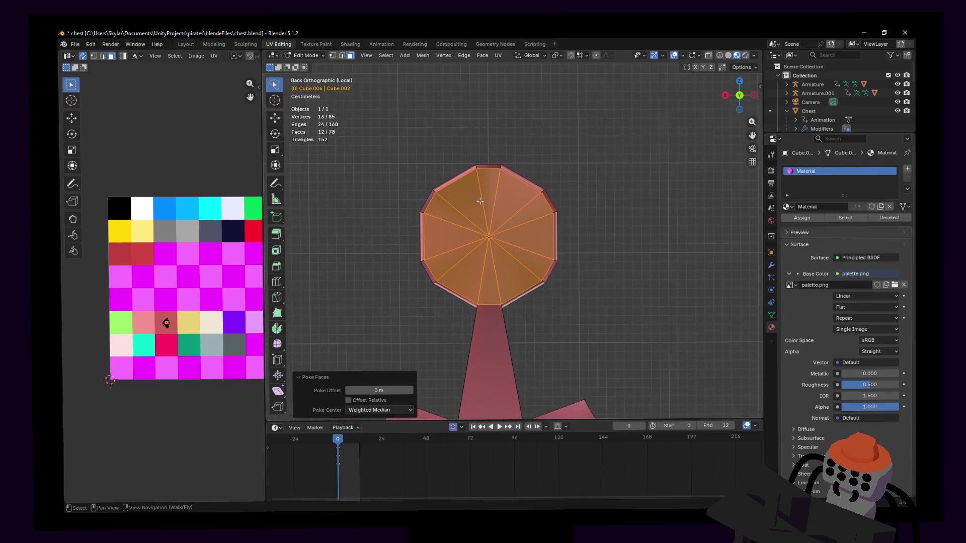
# Lasso-select the upper-right and left hub faces and call up the delete options.
pyautogui.keyDown('ctrl'); pyautogui.moveTo(643, 247); pyautogui.dragTo(568, 174, button='right'); pyautogui.keyUp('ctrl')
pyautogui.moveTo(651, 217)
pyautogui.keyDown('ctrl'); pyautogui.mouseDown(button='right')
pyautogui.moveTo(471, 164)
pyautogui.moveTo(577, 217)
pyautogui.moveTo(651, 234)
pyautogui.mouseUp(button='right'); pyautogui.keyUp('ctrl')
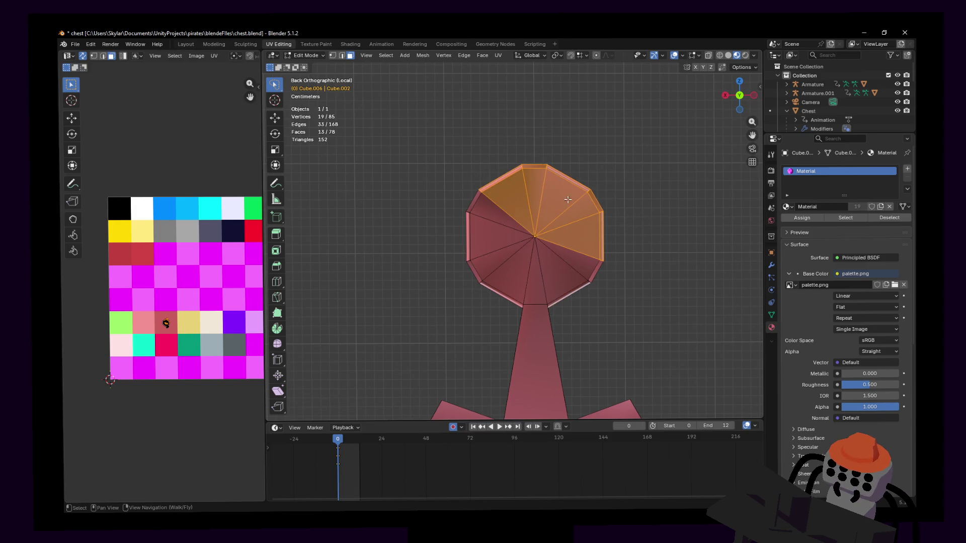
pyautogui.moveTo(486, 163)
pyautogui.keyDown('ctrl'); pyautogui.mouseDown(button='right')
pyautogui.moveTo(442, 281)
pyautogui.moveTo(523, 201)
pyautogui.moveTo(491, 164)
pyautogui.mouseUp(button='right'); pyautogui.keyUp('ctrl')
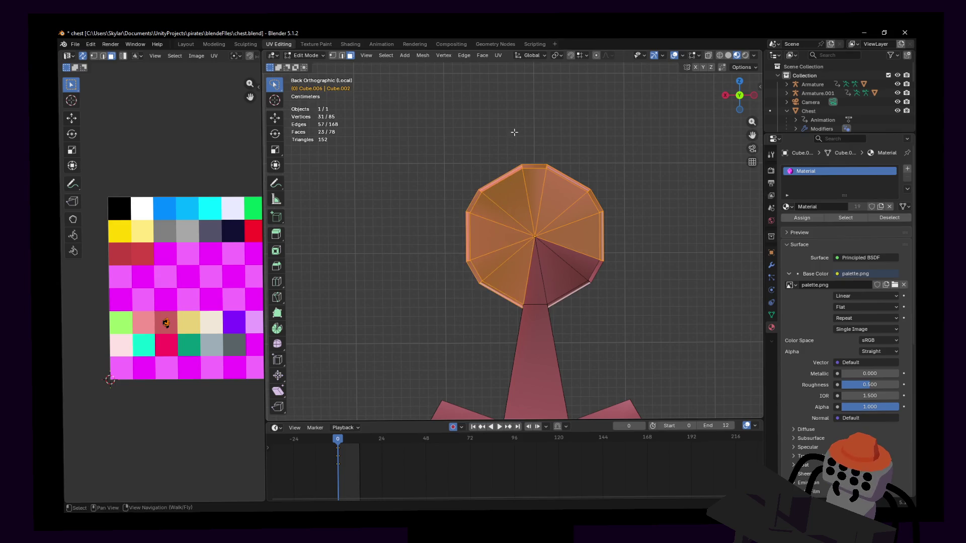
pyautogui.keyDown('shift'); pyautogui.moveTo(513, 132); pyautogui.dragTo(499, 145, button='middle'); pyautogui.keyUp('shift')
pyautogui.press('x')
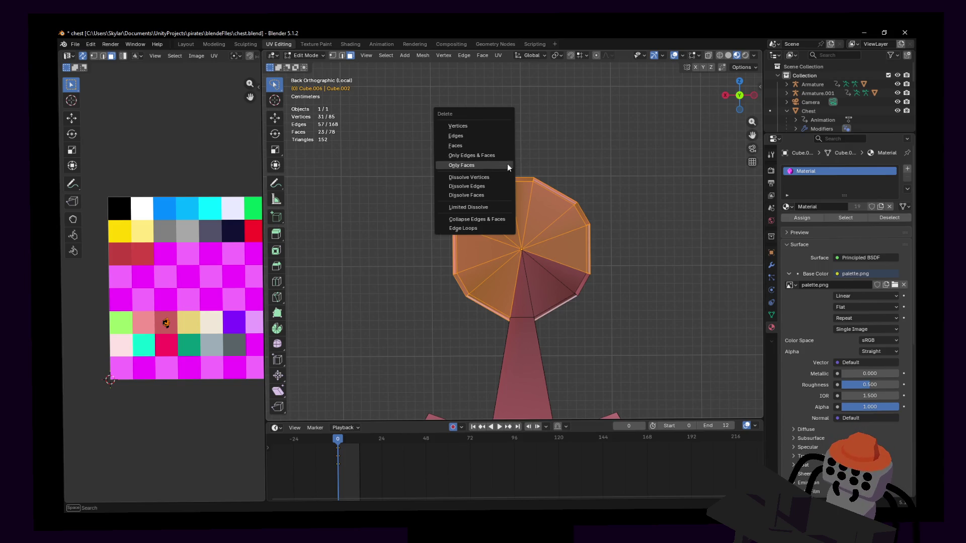
# Delete the hub faces except the small wedge above the spoke, after undoing a first attempt.
pyautogui.click(478, 145)
pyautogui.keyDown('shift'); pyautogui.moveTo(548, 300); pyautogui.dragTo(541, 233, button='middle'); pyautogui.keyUp('shift')
pyautogui.hotkey('ctrl', 'z')
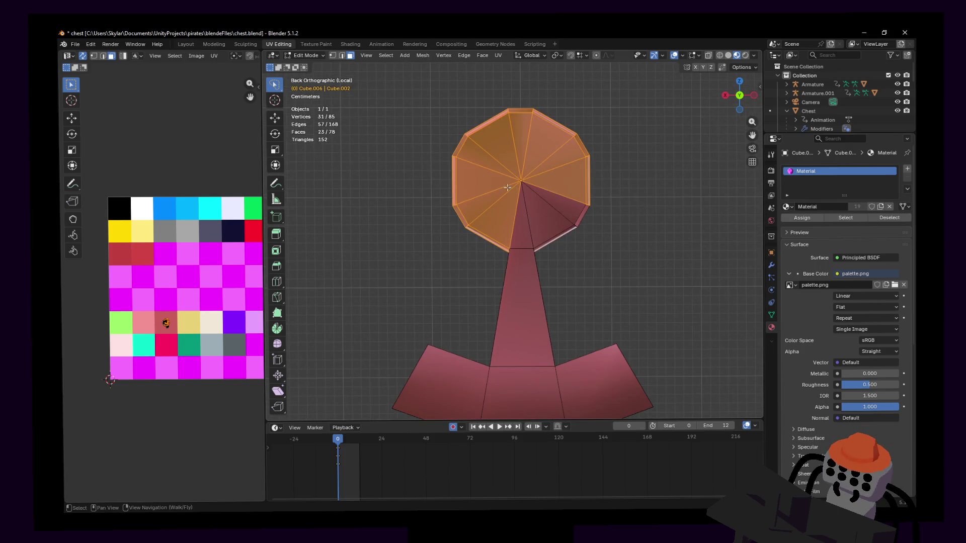
pyautogui.keyDown('shift'); pyautogui.click(506, 227); pyautogui.keyUp('shift')
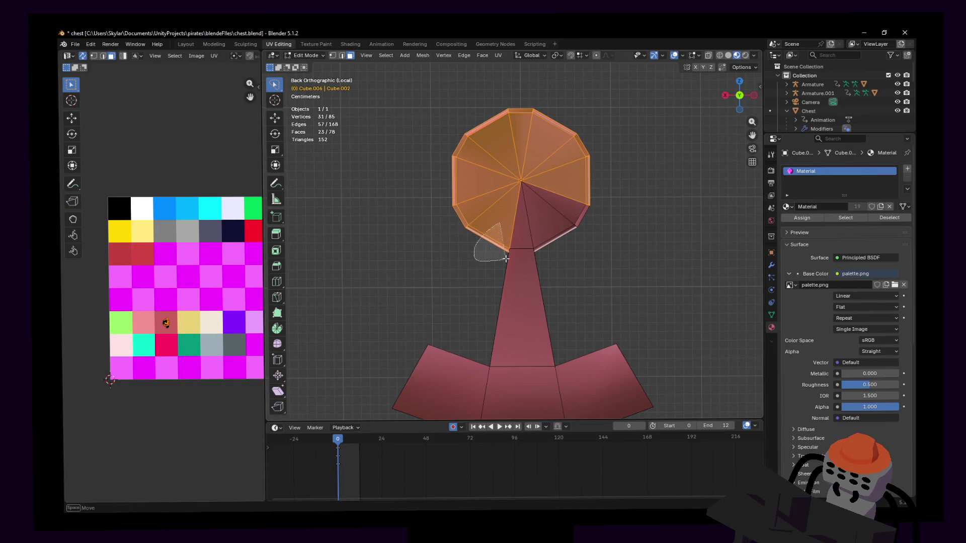
pyautogui.keyDown('shift'); pyautogui.click(506, 226); pyautogui.keyUp('shift')
pyautogui.keyDown('shift'); pyautogui.moveTo(471, 207); pyautogui.dragTo(463, 227, button='middle'); pyautogui.keyUp('shift')
pyautogui.keyDown('ctrl'); pyautogui.moveTo(473, 229); pyautogui.dragTo(433, 259); pyautogui.keyUp('ctrl')
pyautogui.keyDown('shift'); pyautogui.moveTo(486, 197); pyautogui.dragTo(484, 163, button='middle'); pyautogui.keyUp('shift')
pyautogui.press('x')
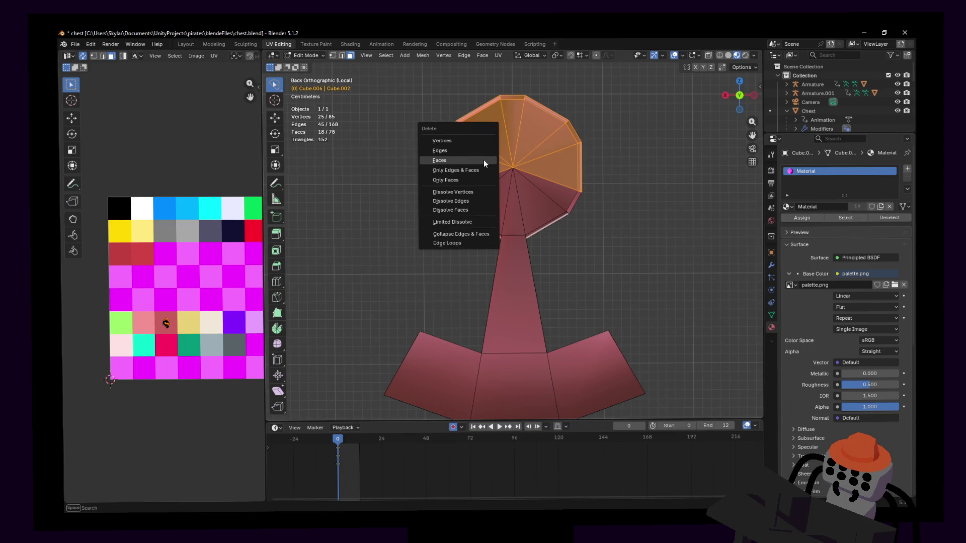
pyautogui.click(484, 159)
# Briefly reveal the hidden wheel, hide it again, and return to Object Mode.
pyautogui.scroll(-3, 530, 211)
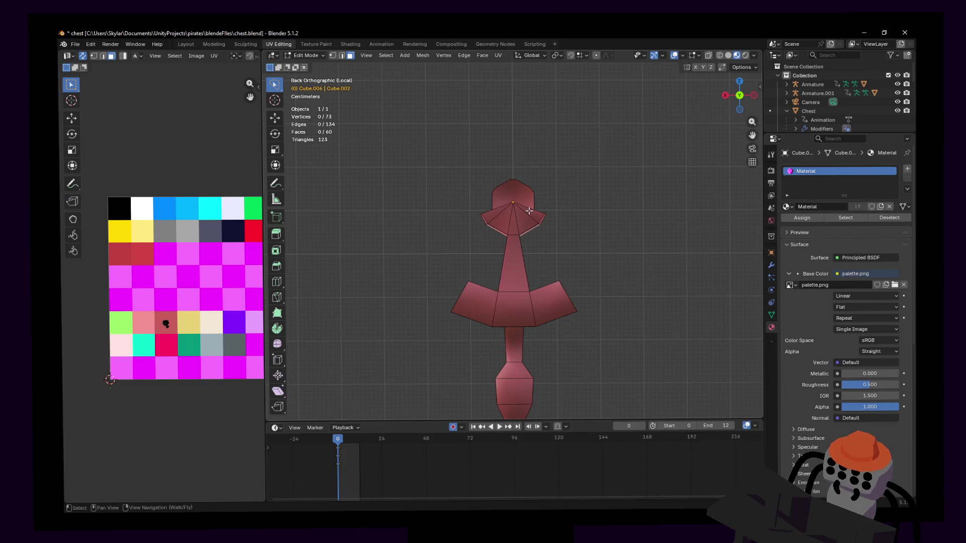
pyautogui.scroll(4, 530, 212)
pyautogui.scroll(-1, 530, 212)
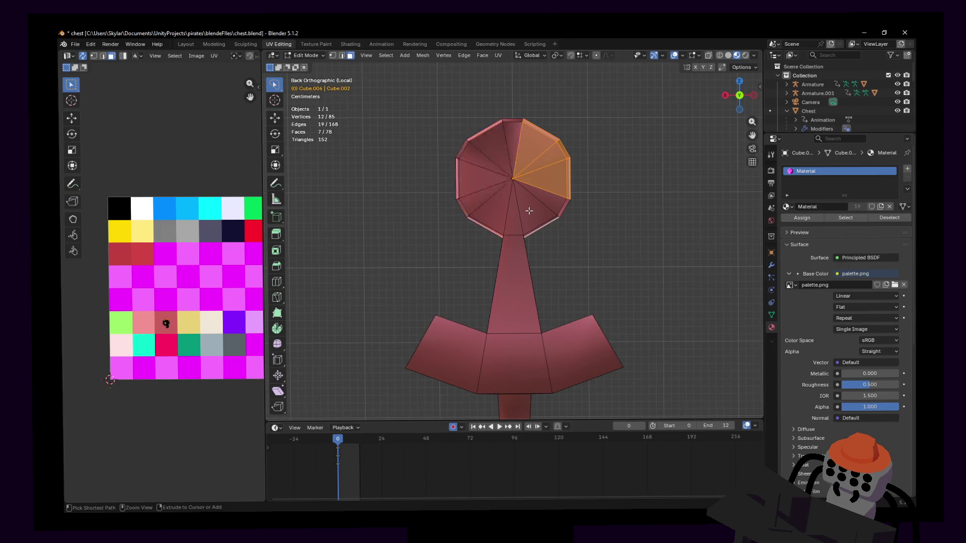
pyautogui.hotkey('alt', 'h')
pyautogui.hotkey('ctrl', 'z')
pyautogui.hotkey('ctrl', 'z')
pyautogui.hotkey('ctrl', 'z')
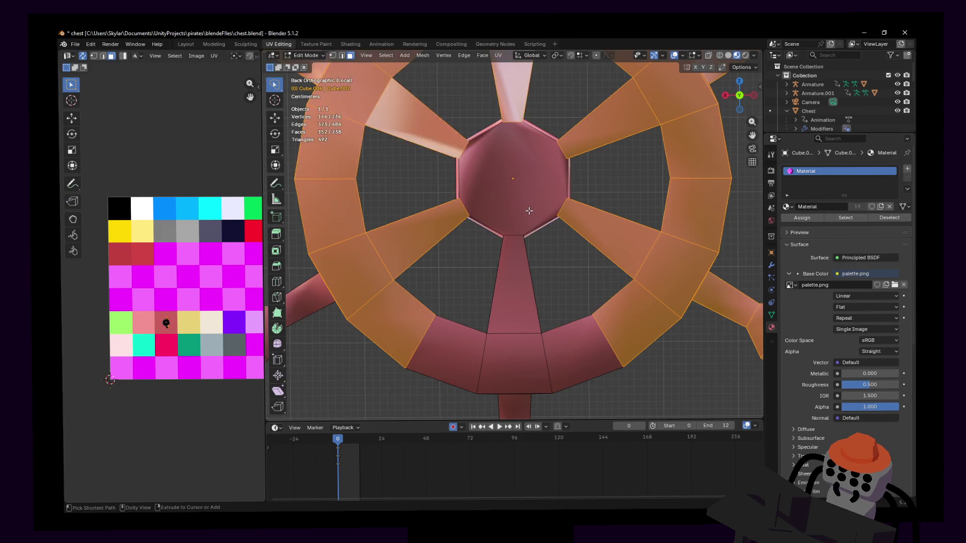
pyautogui.keyDown('shift'); pyautogui.moveTo(575, 200); pyautogui.dragTo(580, 213, button='middle'); pyautogui.keyUp('shift')
pyautogui.press('Tab')
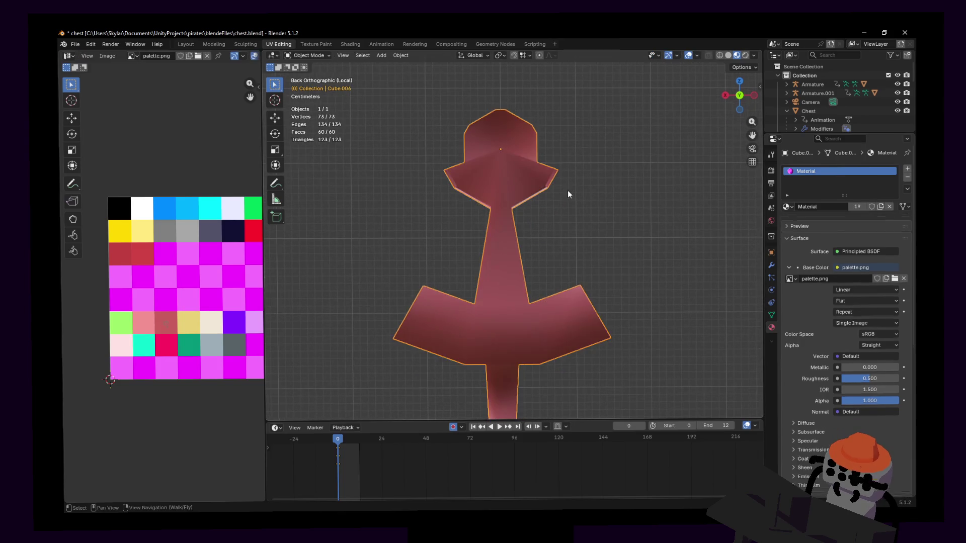
# Select the spoke piece and add an Array modifier to it.
pyautogui.scroll(-3, 554, 193)
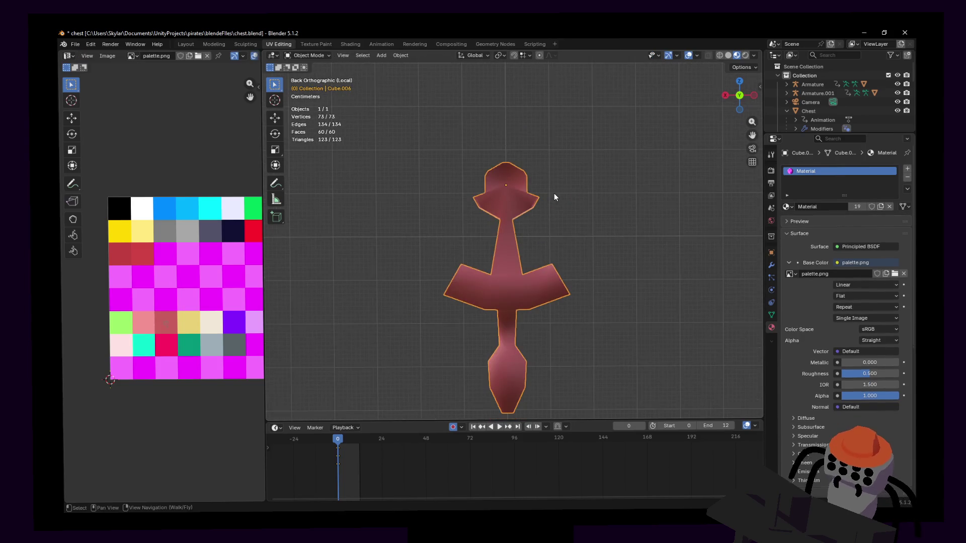
pyautogui.click(557, 226)
pyautogui.click(536, 219)
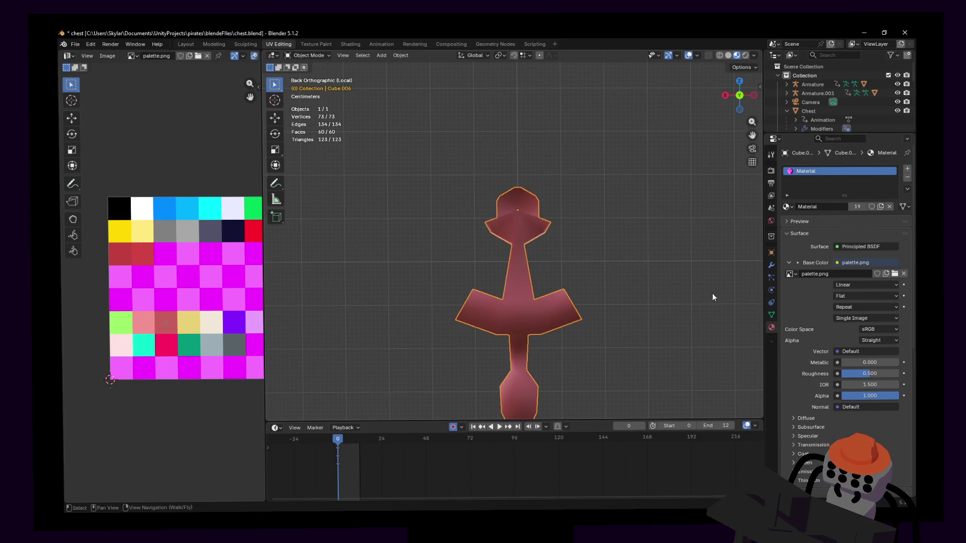
pyautogui.click(771, 262)
pyautogui.click(817, 170)
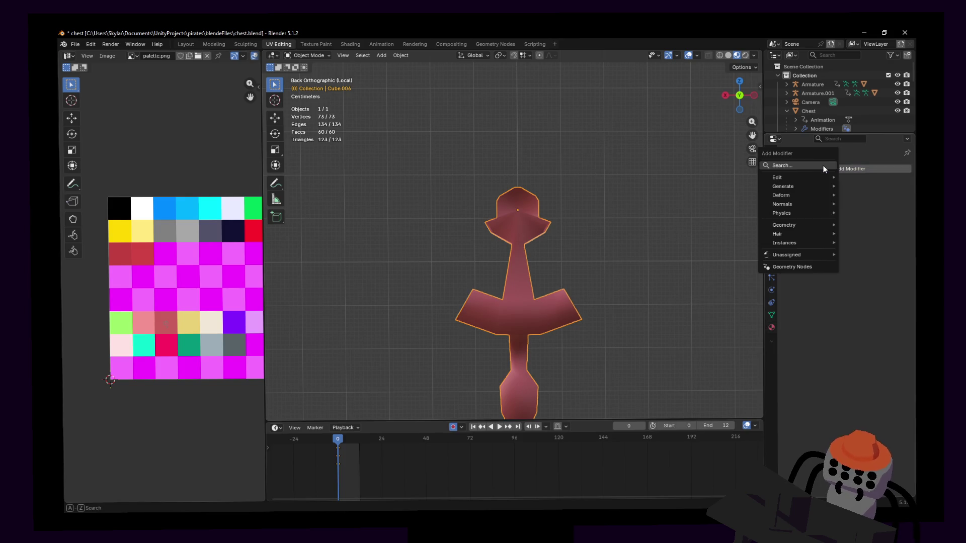
pyautogui.click(823, 165)
pyautogui.write('ar')
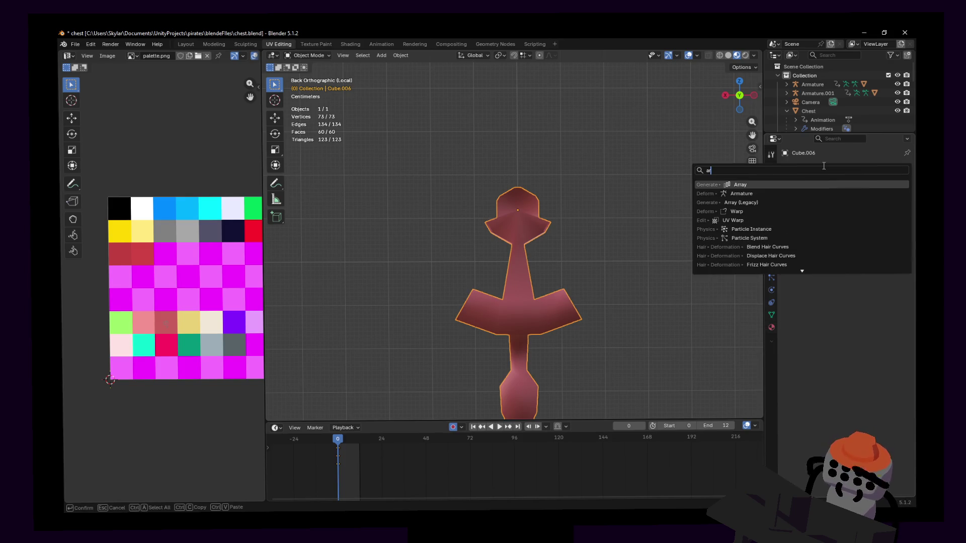
pyautogui.write('ray')
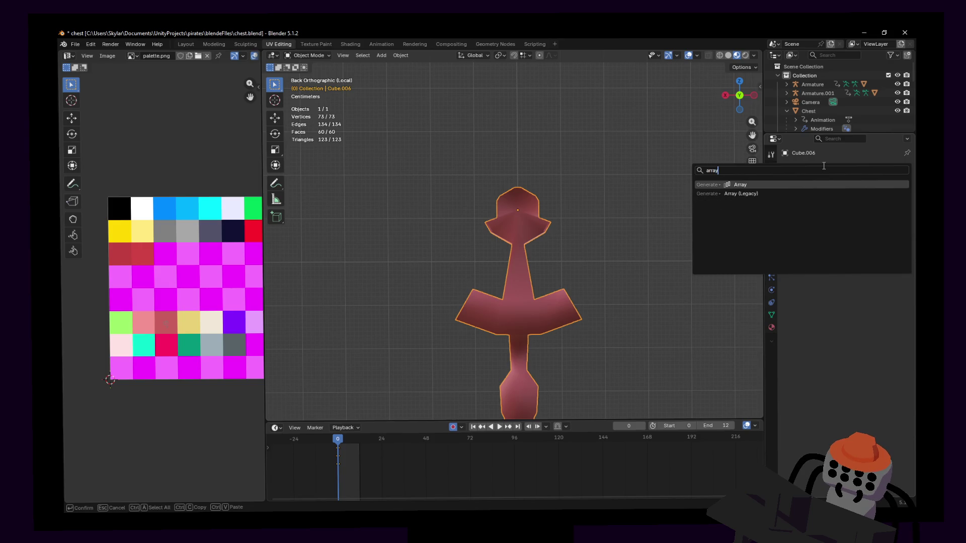
pyautogui.press('Return')
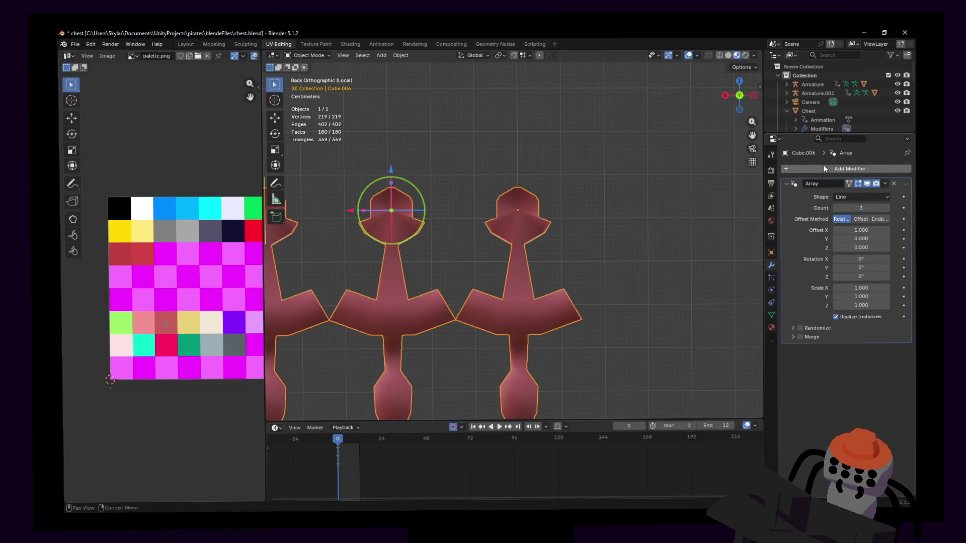
# Set the Array to Count 6, Y rotation 60° and X offset 0.
pyautogui.click(867, 209)
pyautogui.write('6')
pyautogui.press('Return')
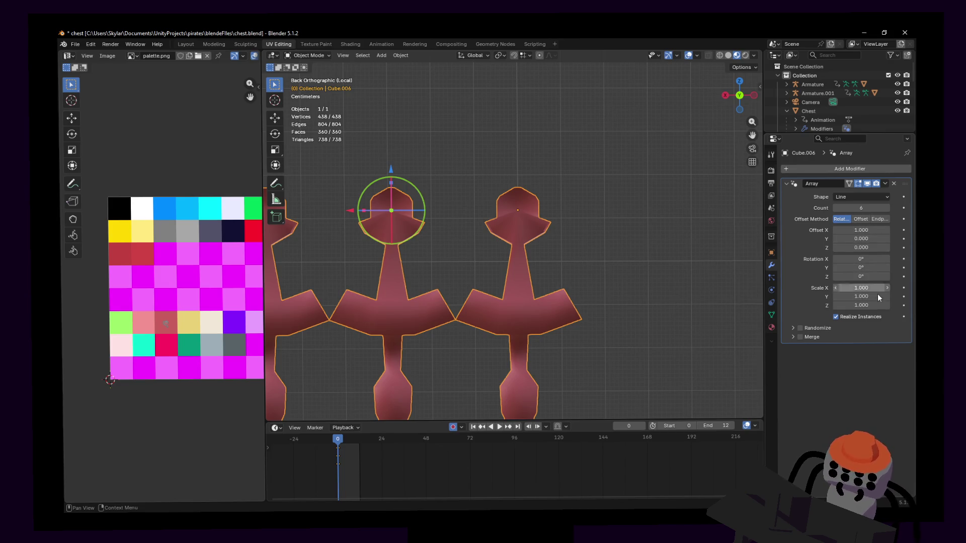
pyautogui.click(865, 277)
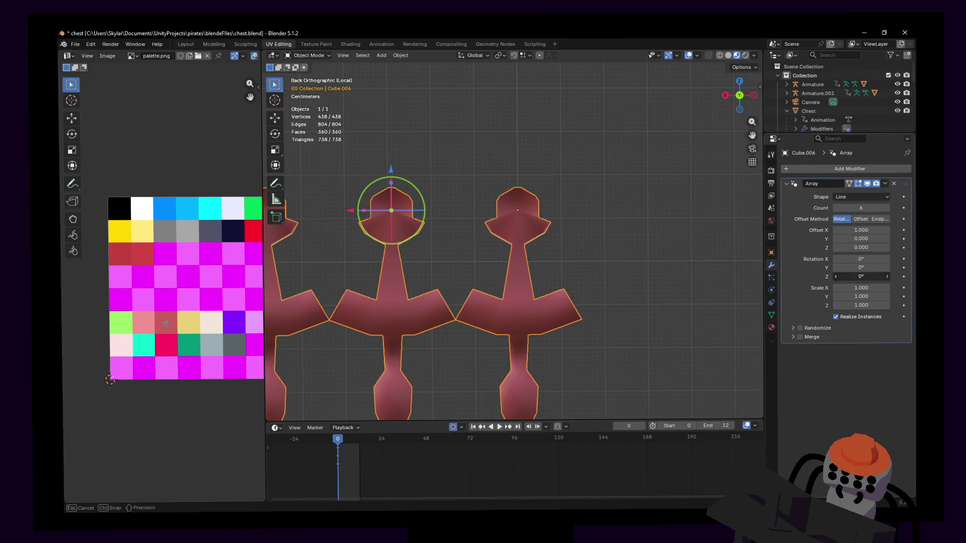
pyautogui.click(862, 268)
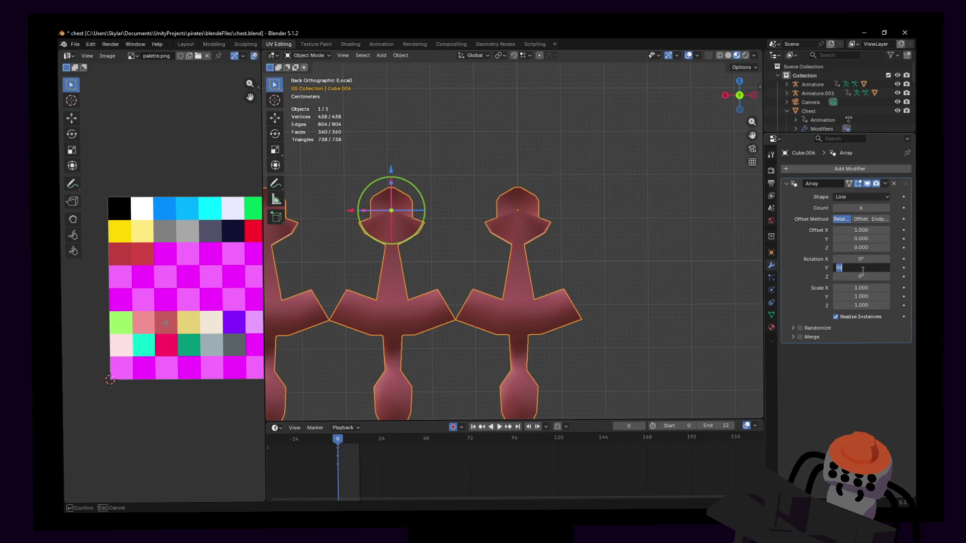
pyautogui.write('60')
pyautogui.press('Return')
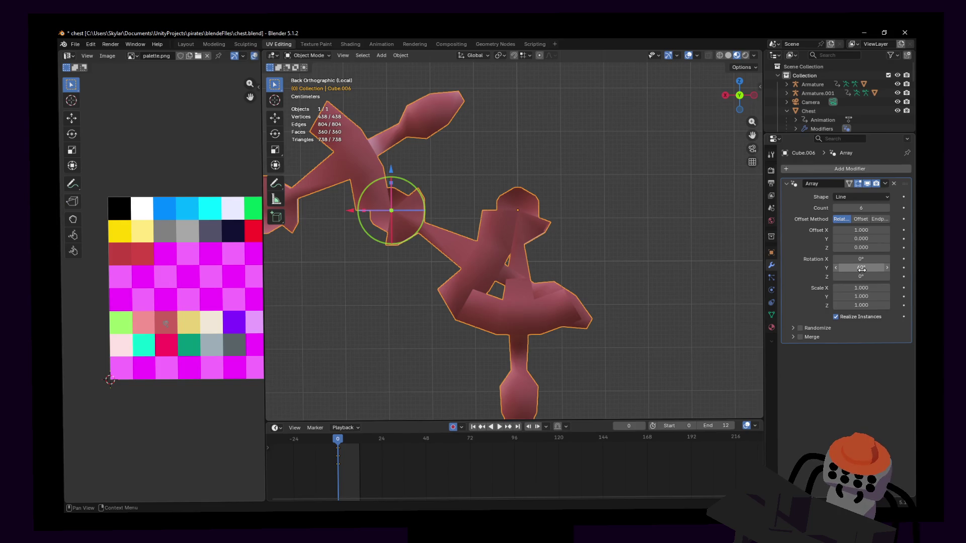
pyautogui.click(868, 231)
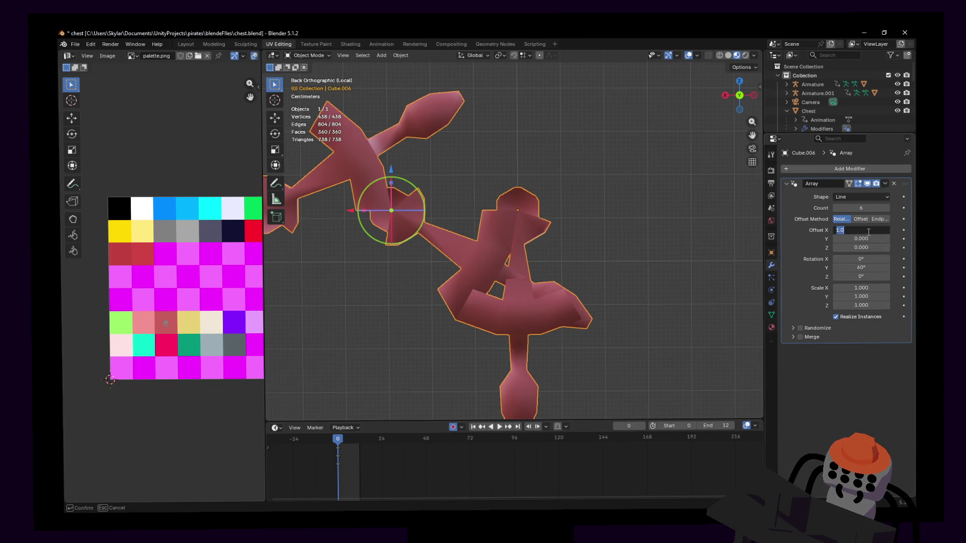
pyautogui.write('0')
pyautogui.press('Return')
pyautogui.press('Tab')
pyautogui.press('KP_Decimal')
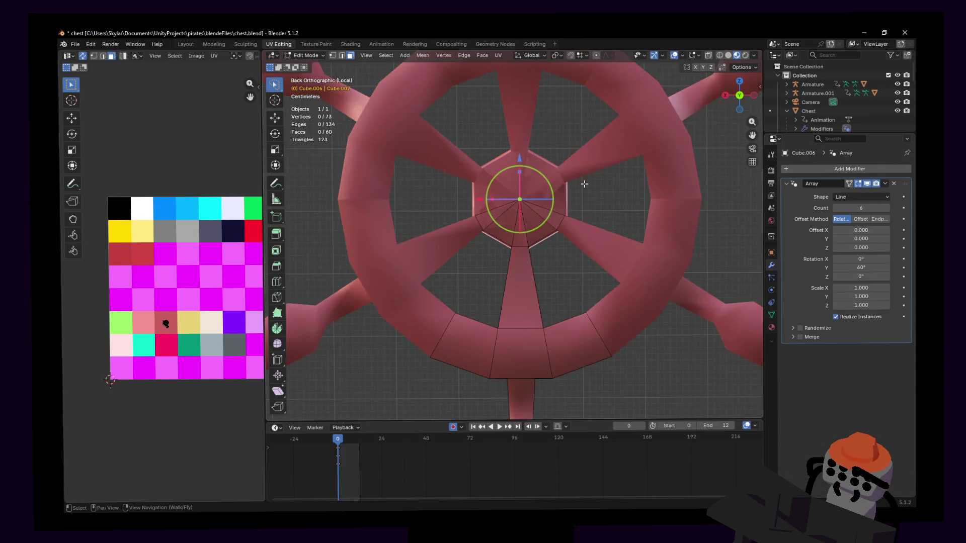
# Move the right edge of the rim face beside the spoke to a new position.
pyautogui.scroll(2, 585, 184)
pyautogui.click(584, 293)
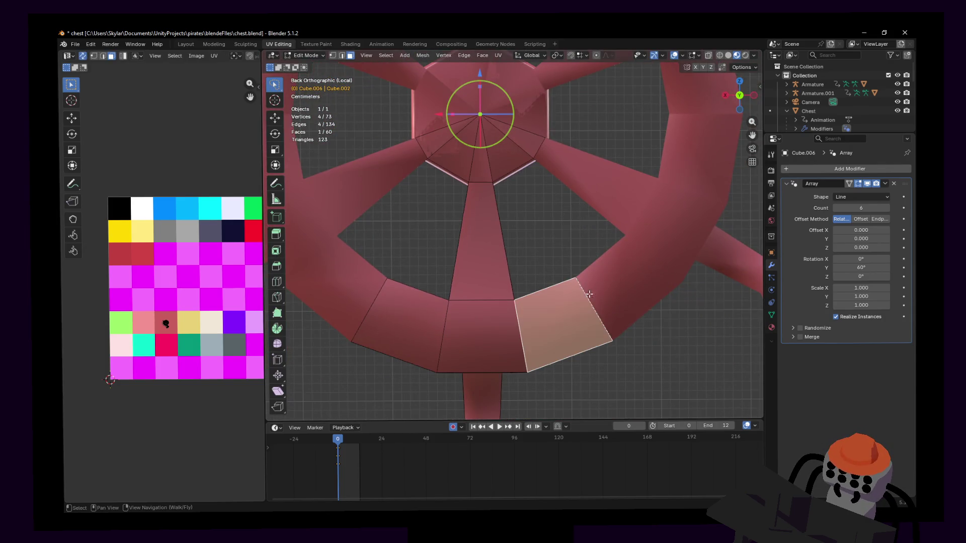
pyautogui.press('g')
pyautogui.press('2')
pyautogui.click(614, 331)
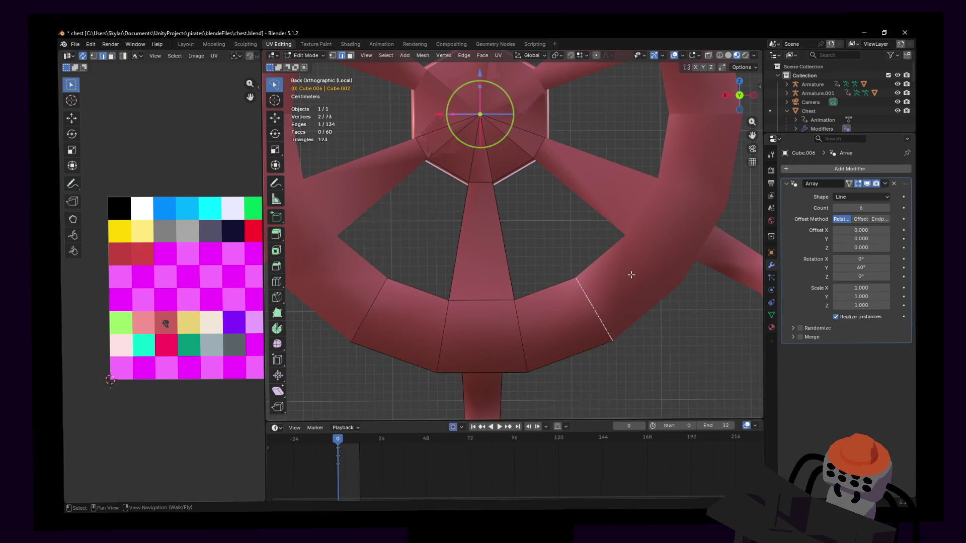
pyautogui.press('g')
pyautogui.click(628, 288)
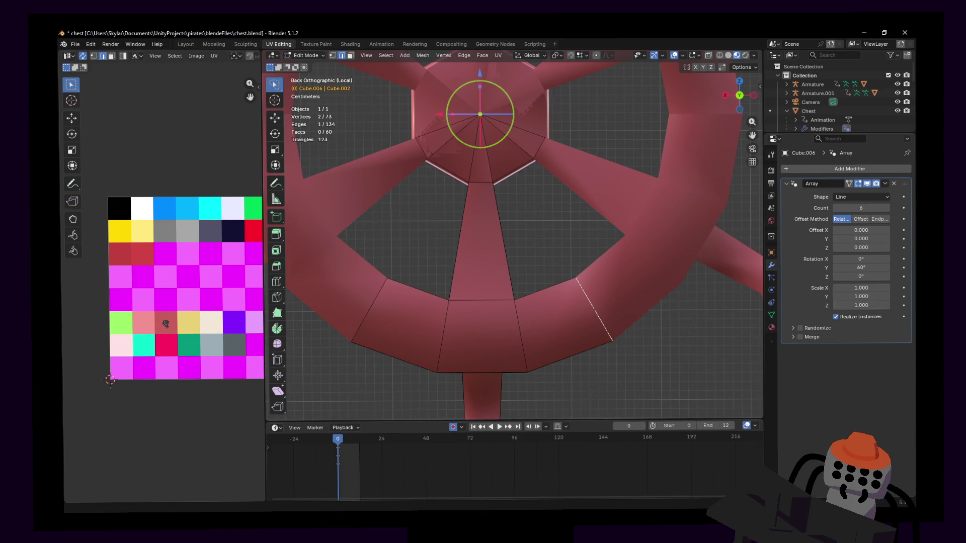
# Add a loop cut around the hexagon hub.
pyautogui.scroll(-3, 499, 231)
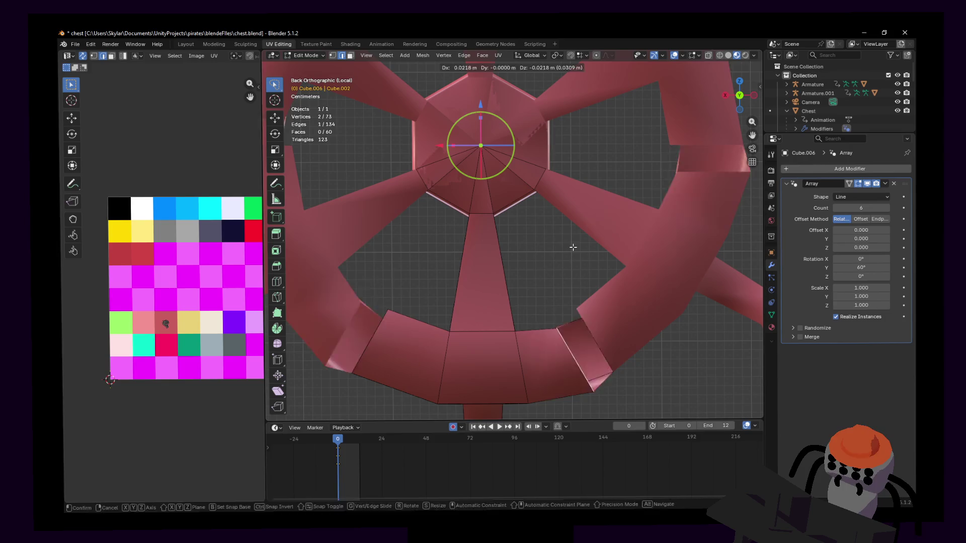
pyautogui.moveTo(546, 233)
pyautogui.keyDown('ctrl'); pyautogui.mouseDown(button='middle')
pyautogui.moveTo(536, 220)
pyautogui.moveTo(551, 262)
pyautogui.moveTo(619, 244)
pyautogui.mouseUp(button='middle'); pyautogui.keyUp('ctrl')
pyautogui.hotkey('ctrl', 'r')
pyautogui.click(551, 262)
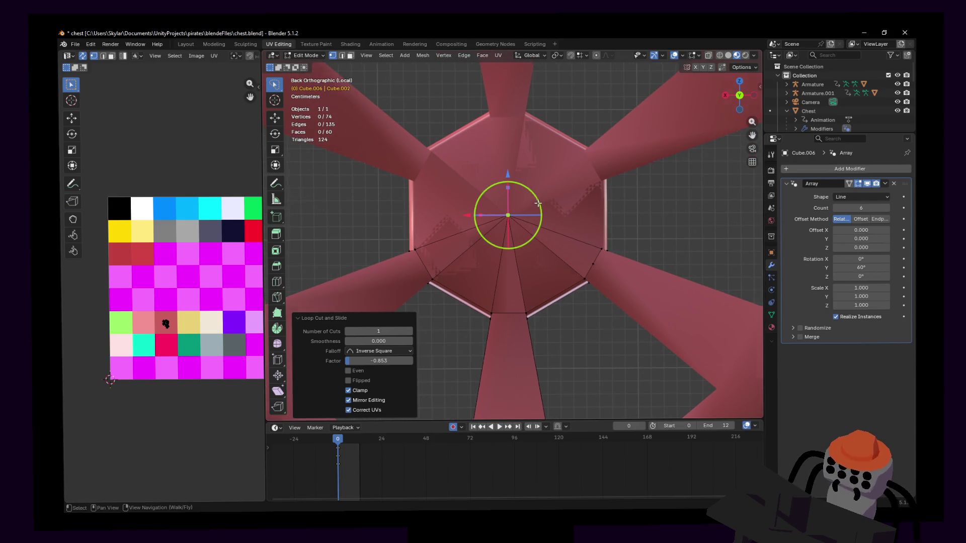
# Make two knife cuts across the hub wedge.
pyautogui.scroll(2, 538, 203)
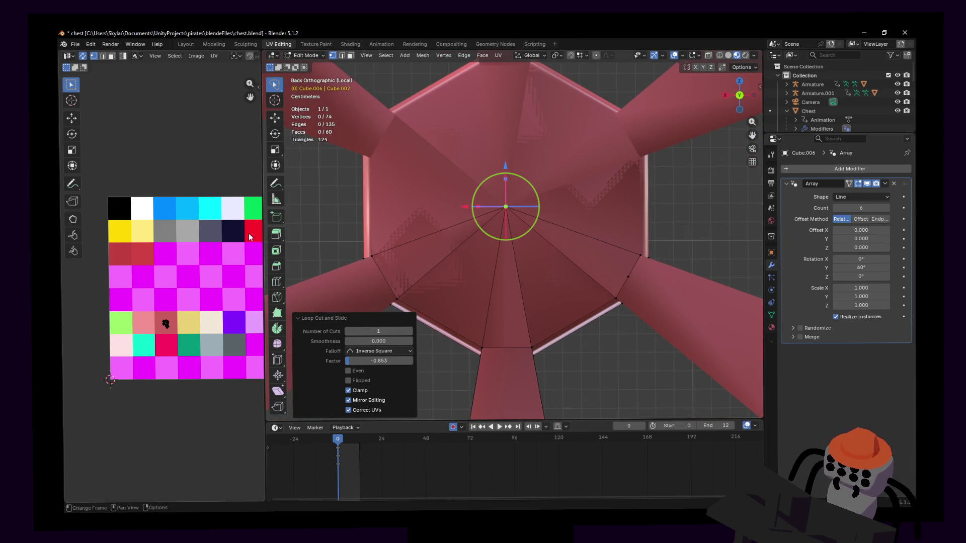
pyautogui.keyDown('shift'); pyautogui.moveTo(422, 302); pyautogui.dragTo(465, 235, button='middle'); pyautogui.keyUp('shift')
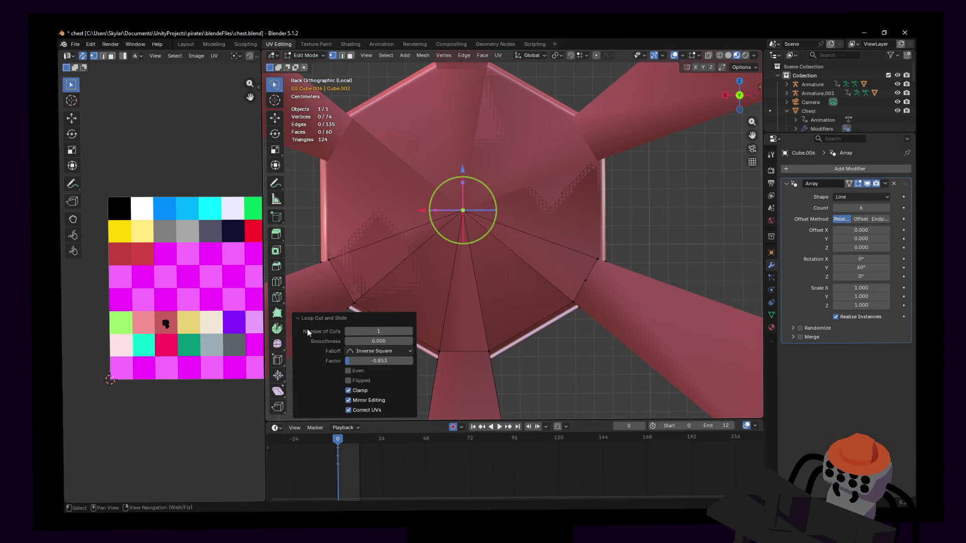
pyautogui.click(277, 298)
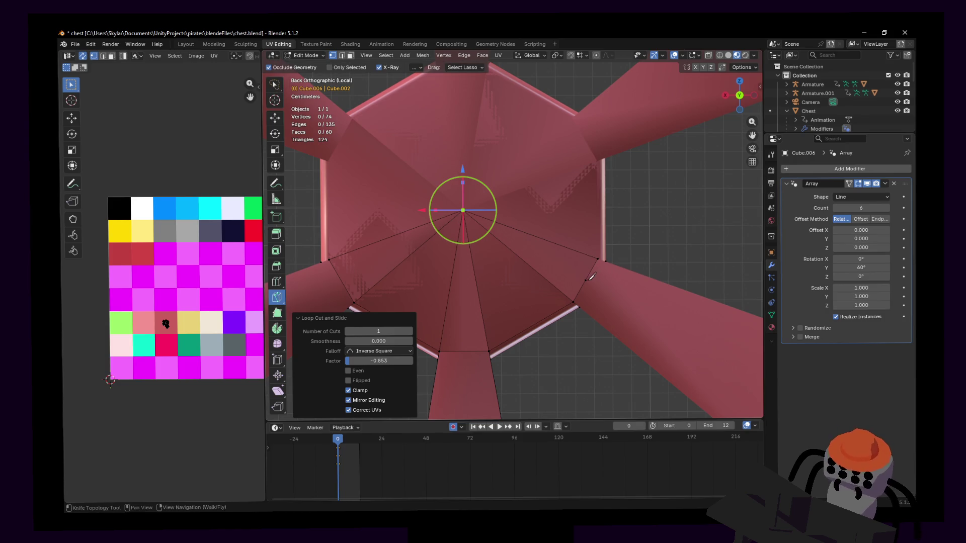
pyautogui.click(587, 280)
pyautogui.press('Return')
pyautogui.keyDown('shift'); pyautogui.moveTo(380, 284); pyautogui.dragTo(447, 271, button='middle'); pyautogui.keyUp('shift')
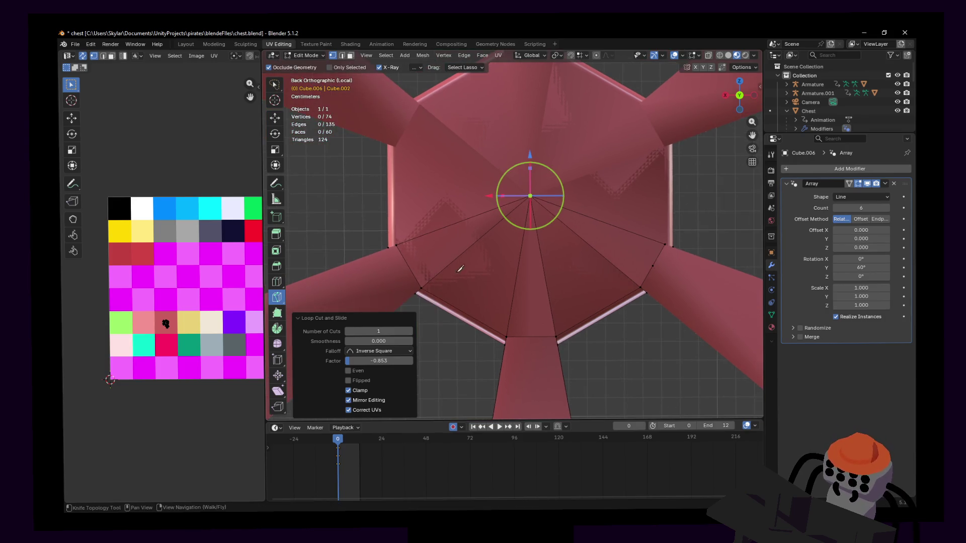
pyautogui.click(653, 266)
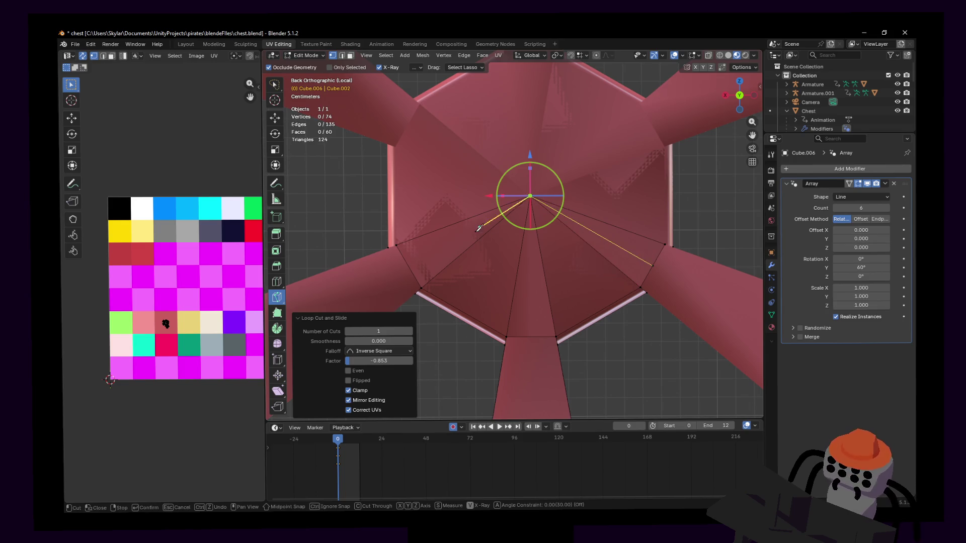
pyautogui.click(408, 267)
pyautogui.press('Return')
# Delete the two outer wedge faces beside the hub and fly back to view the wheel.
pyautogui.keyDown('shift'); pyautogui.moveTo(527, 222); pyautogui.dragTo(506, 233, button='middle'); pyautogui.keyUp('shift')
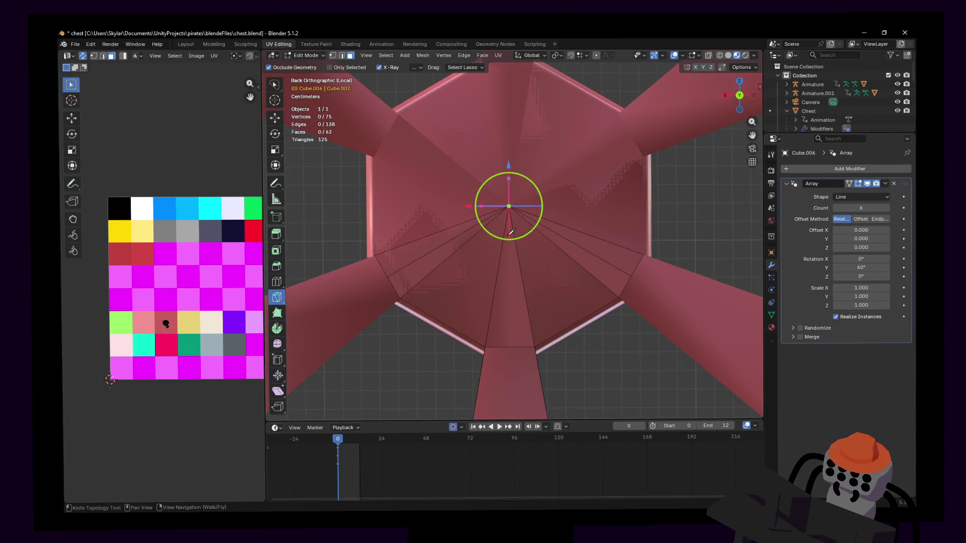
pyautogui.press('w')
pyautogui.click(606, 249)
pyautogui.keyDown('shift'); pyautogui.click(427, 244); pyautogui.keyUp('shift')
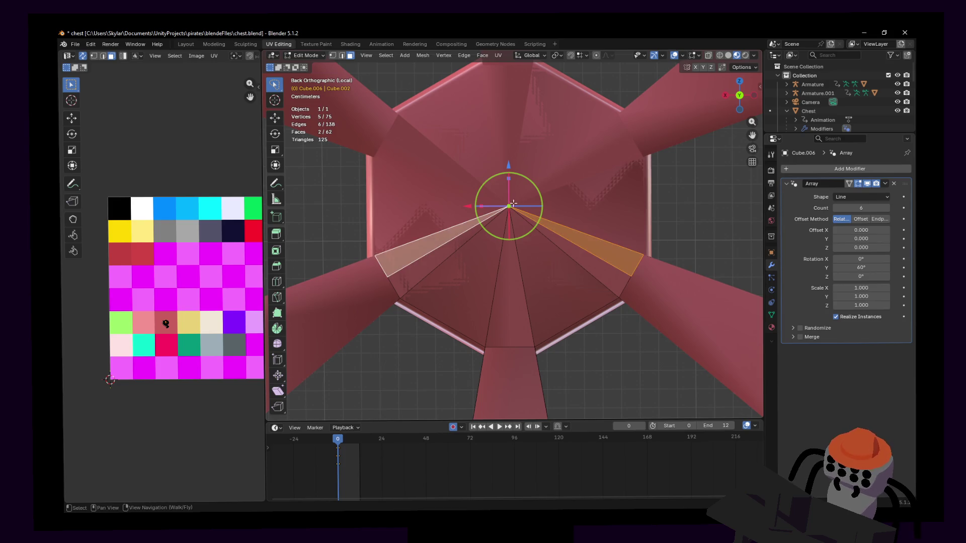
pyautogui.press('x')
pyautogui.click(529, 156)
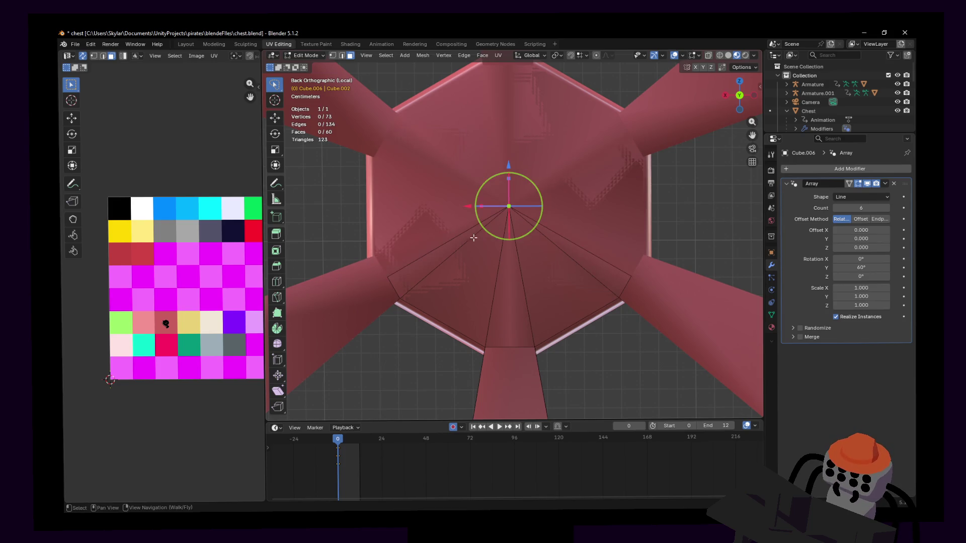
pyautogui.hotkey('shift', '`')
# Hide the Array modifier's edit-mode display and fly in close to the single spoke.
pyautogui.press('s')
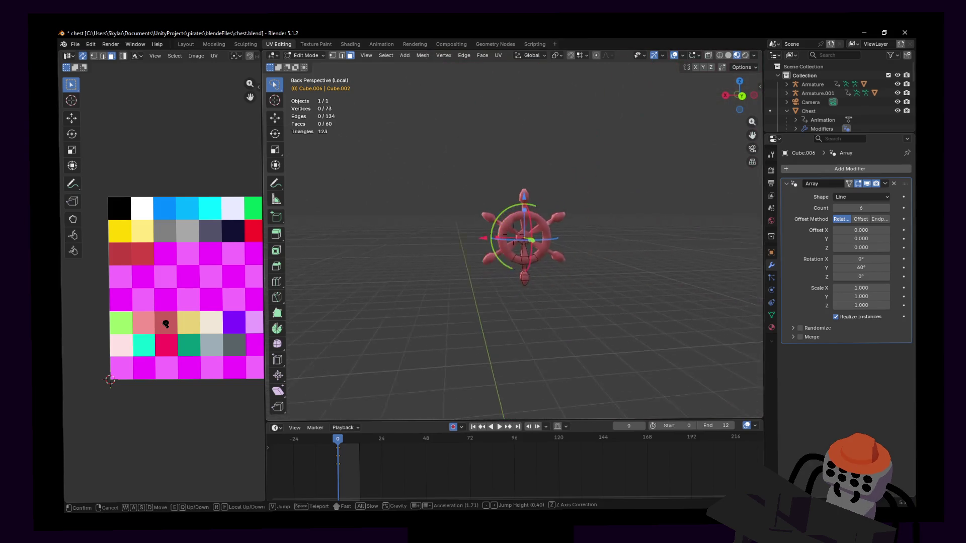
pyautogui.click(807, 183)
pyautogui.click(869, 184)
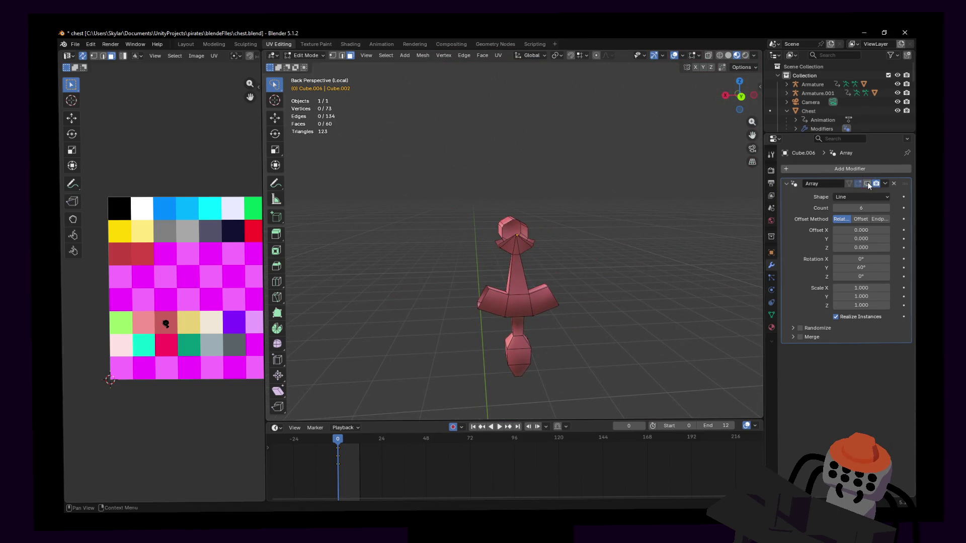
pyautogui.hotkey('shift', '`')
pyautogui.press('w')
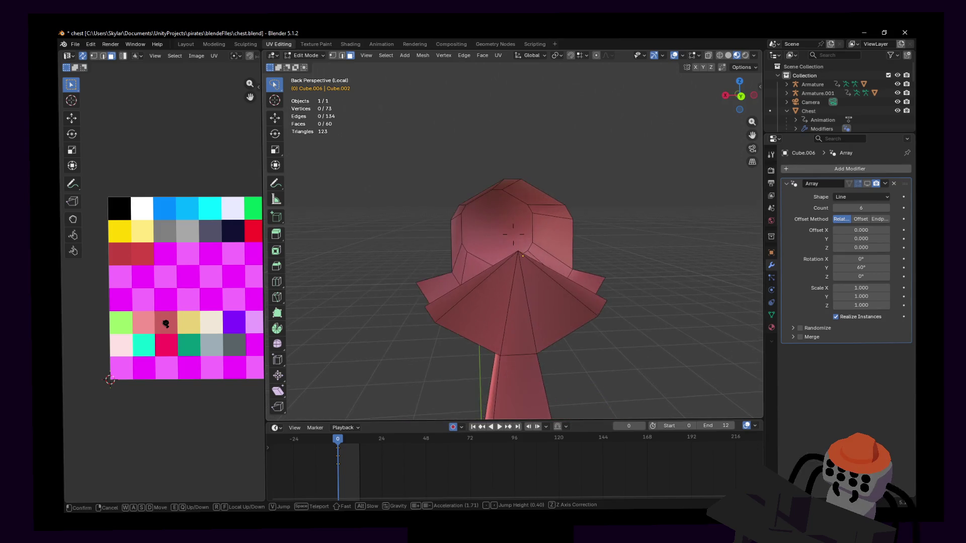
pyautogui.moveTo(514, 234)
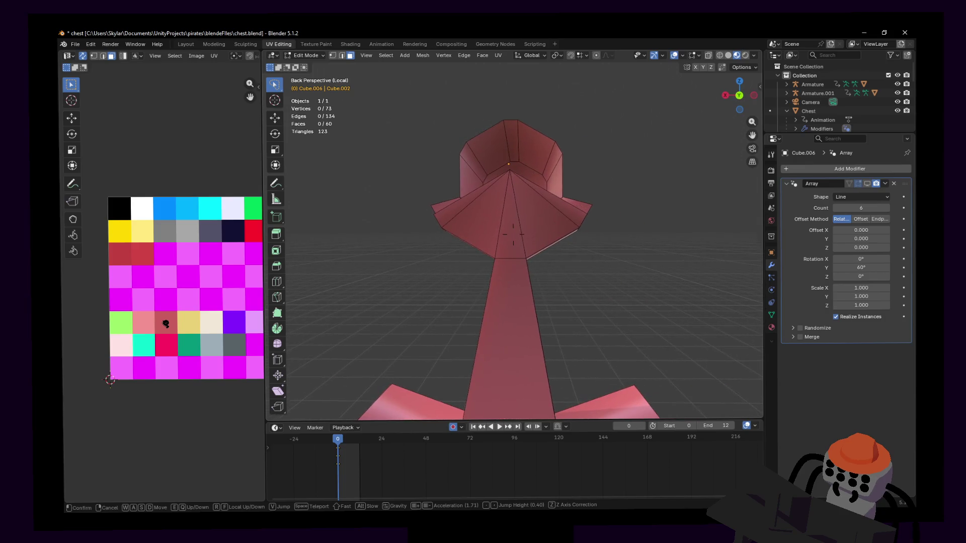
pyautogui.click(506, 242)
pyautogui.scroll(-4, 558, 232)
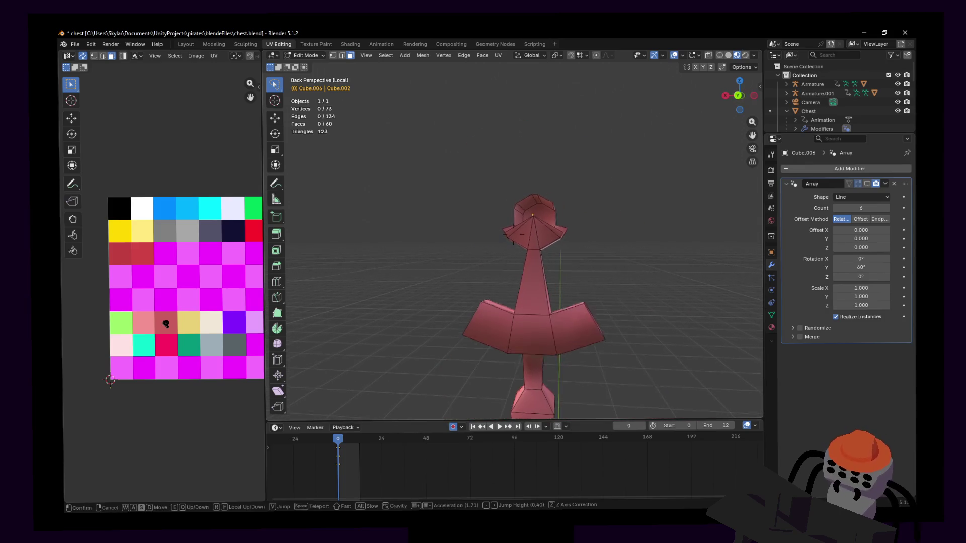
# In Back view, add two edge loops to the spoke: one centred, one on the left rim.
pyautogui.click(738, 95)
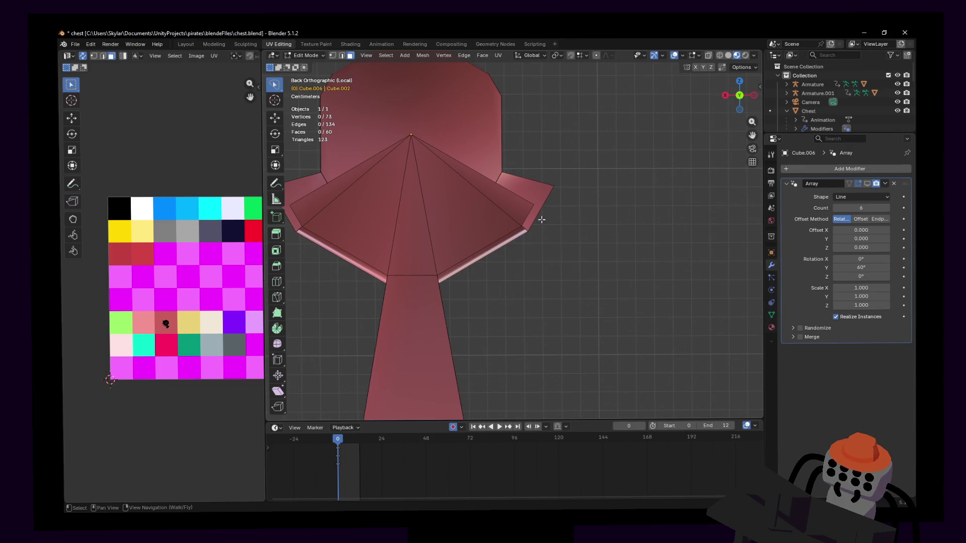
pyautogui.hotkey('ctrl', 'r')
pyautogui.click(475, 250)
pyautogui.rightClick(475, 250)
pyautogui.keyDown('shift'); pyautogui.moveTo(475, 250); pyautogui.dragTo(584, 279, button='middle'); pyautogui.keyUp('shift')
pyautogui.hotkey('ctrl', 'r')
pyautogui.click(468, 273)
pyautogui.keyDown('shift'); pyautogui.moveTo(473, 255); pyautogui.dragTo(495, 277, button='middle'); pyautogui.keyUp('shift')
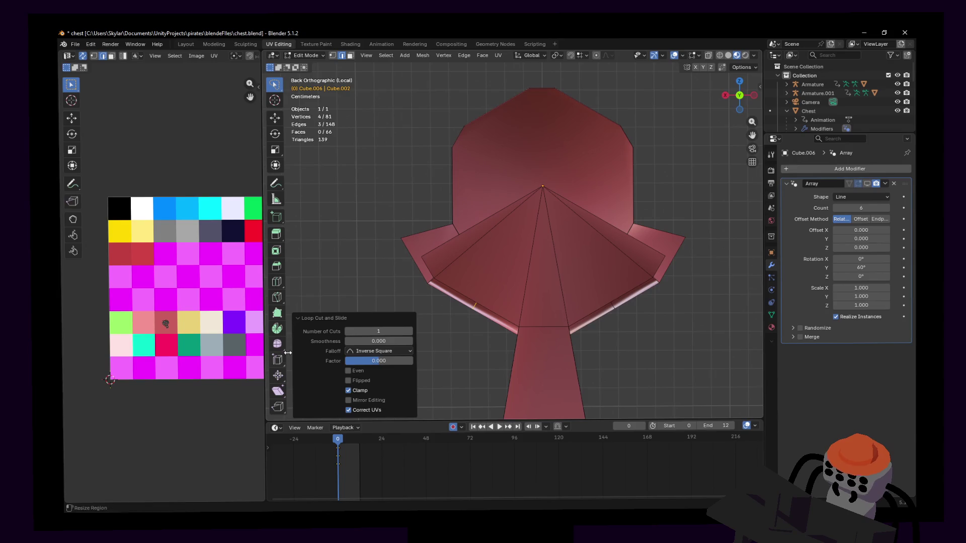
# Knife-cut from the left rim through the apex to the right rim, then select the right fan faces.
pyautogui.click(277, 300)
pyautogui.click(475, 304)
pyautogui.click(542, 187)
pyautogui.click(618, 297)
pyautogui.press('Return')
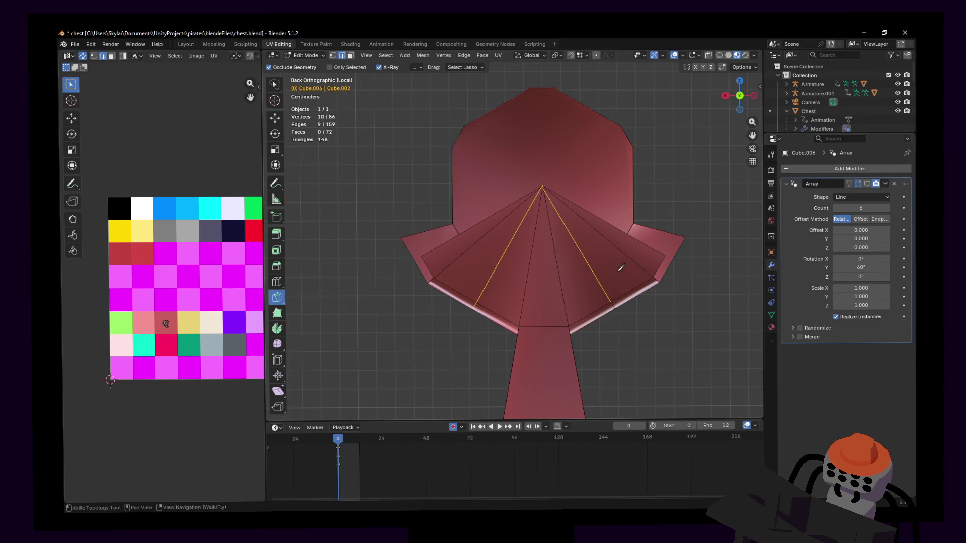
pyautogui.keyDown('shift'); pyautogui.moveTo(621, 277); pyautogui.dragTo(597, 308, button='middle'); pyautogui.keyUp('shift')
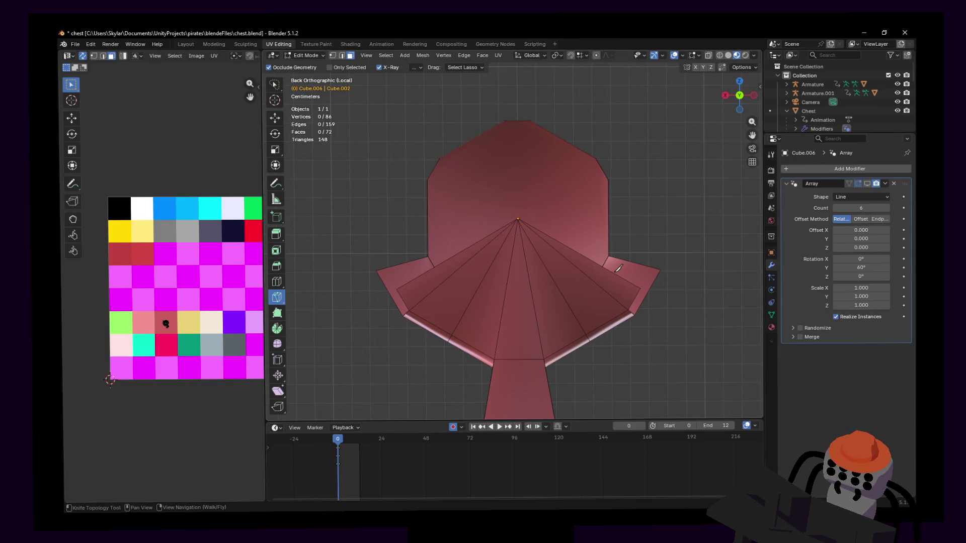
pyautogui.press('w')
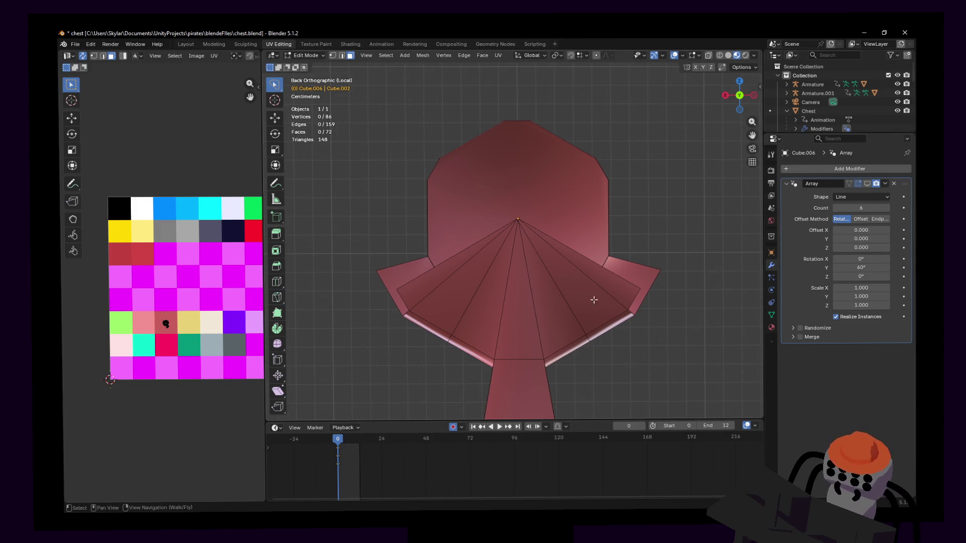
pyautogui.moveTo(661, 356)
pyautogui.keyDown('ctrl'); pyautogui.mouseDown(button='right')
pyautogui.moveTo(609, 234)
pyautogui.moveTo(646, 327)
pyautogui.mouseUp(button='right'); pyautogui.keyUp('ctrl')
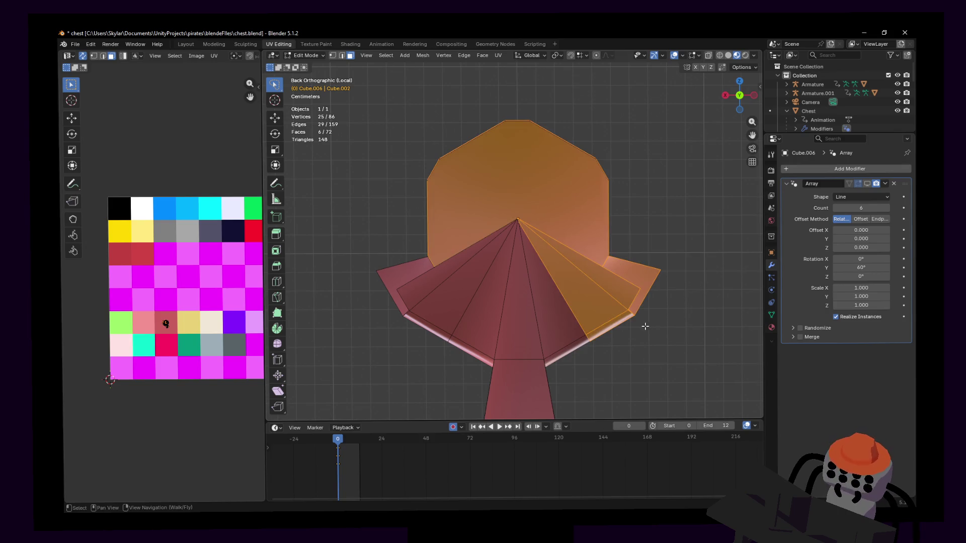
# Delete the right fan face, then select the next right face, left fan and bottom strip.
pyautogui.click(607, 305)
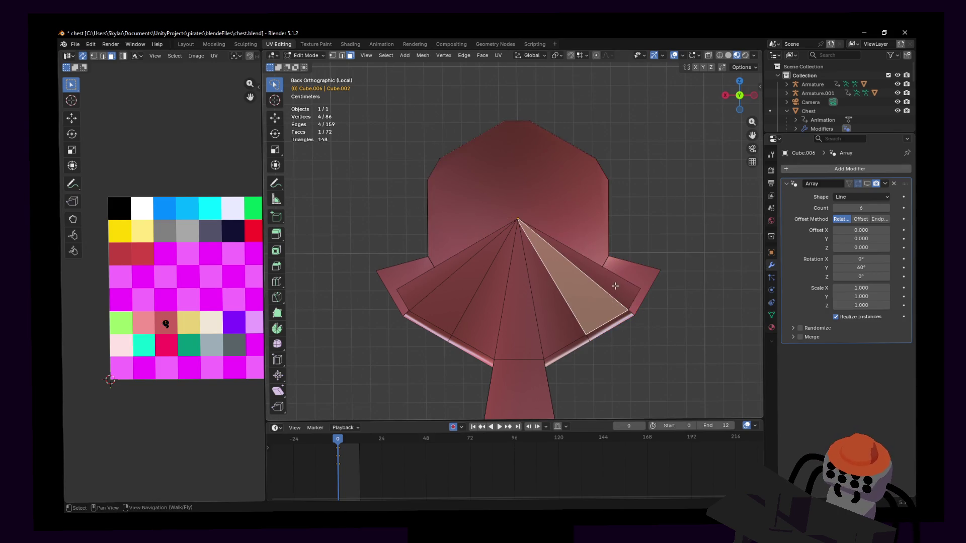
pyautogui.press('x')
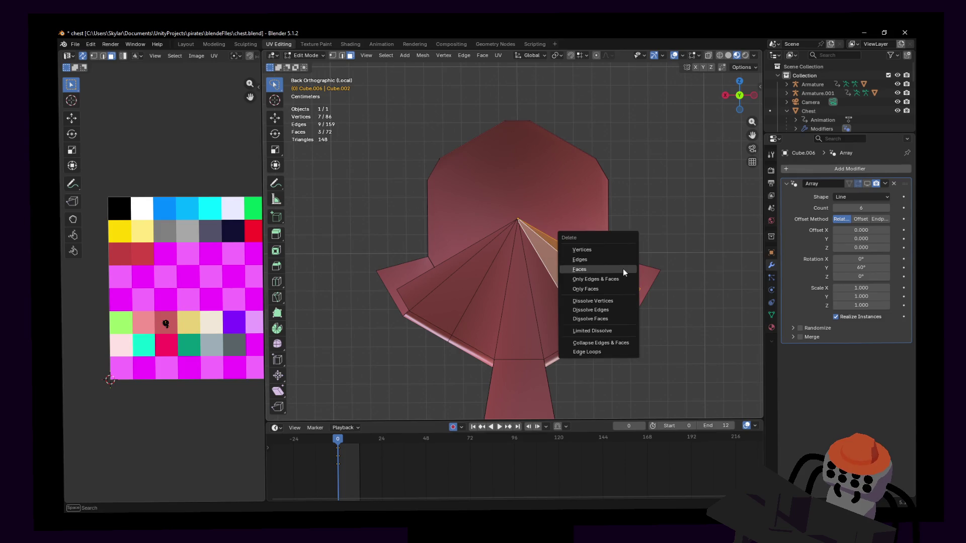
pyautogui.click(623, 268)
pyautogui.click(645, 278)
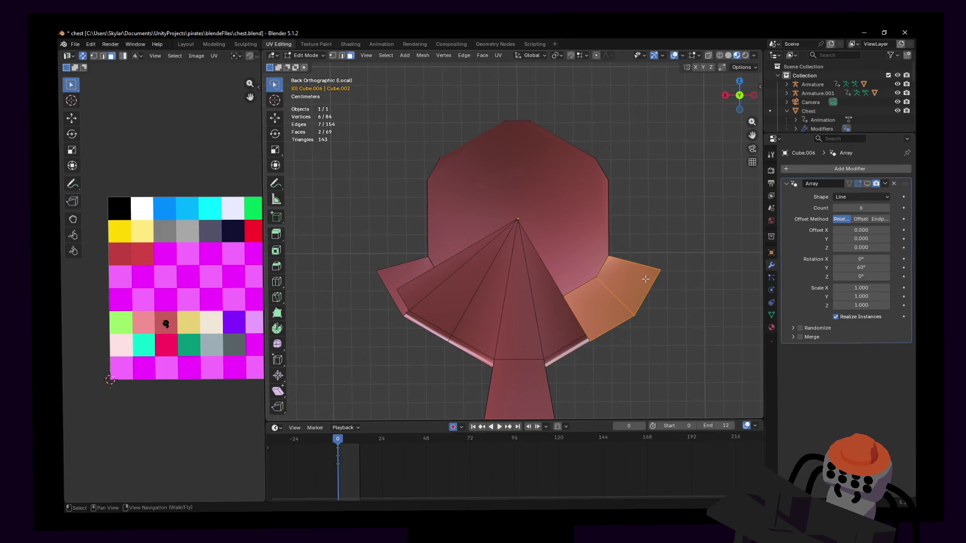
pyautogui.click(682, 317)
pyautogui.keyDown('ctrl'); pyautogui.moveTo(445, 309); pyautogui.dragTo(478, 290, button='right'); pyautogui.keyUp('ctrl')
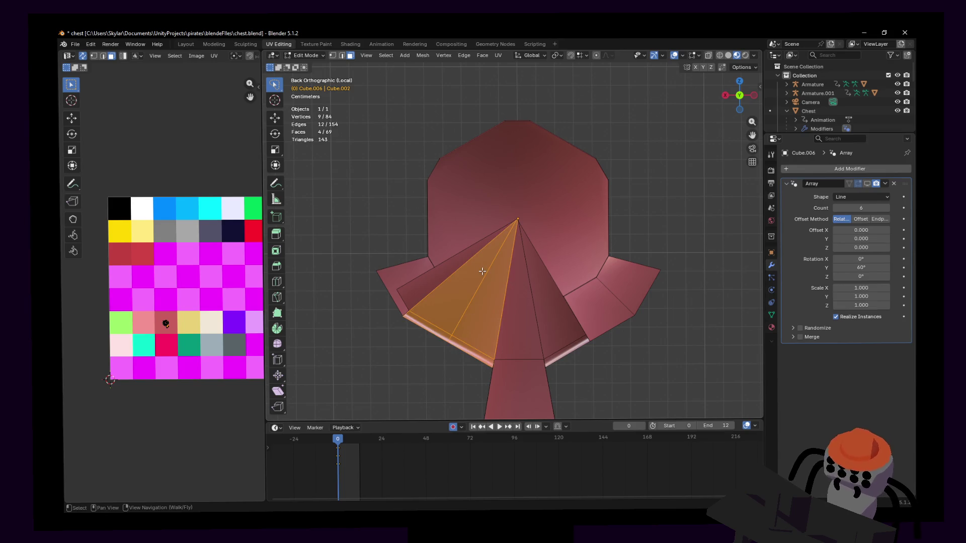
# Delete the two left triangles and the bottom-left strip face.
pyautogui.click(448, 293)
pyautogui.keyDown('shift'); pyautogui.click(431, 291); pyautogui.keyUp('shift')
pyautogui.press('x')
pyautogui.click(431, 292)
pyautogui.click(420, 321)
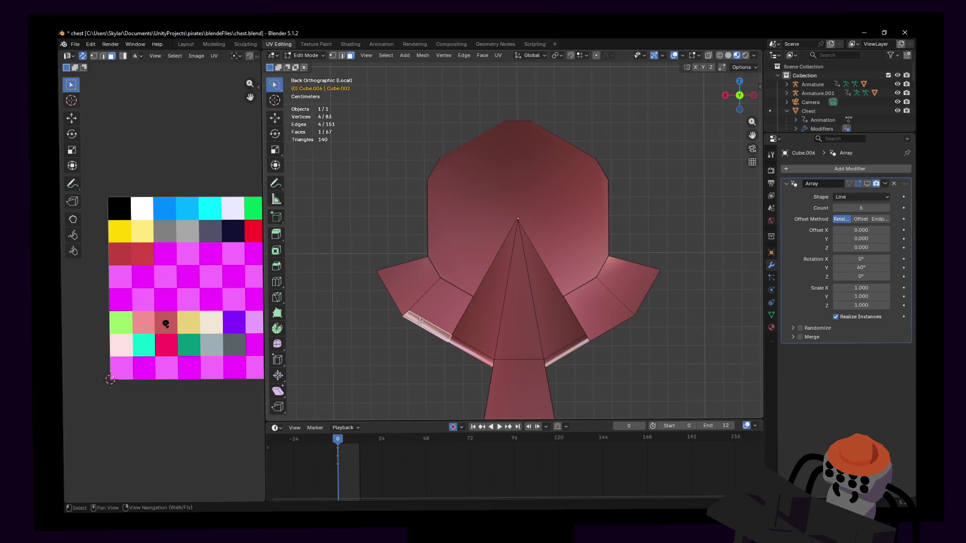
pyautogui.press('x')
pyautogui.click(420, 321)
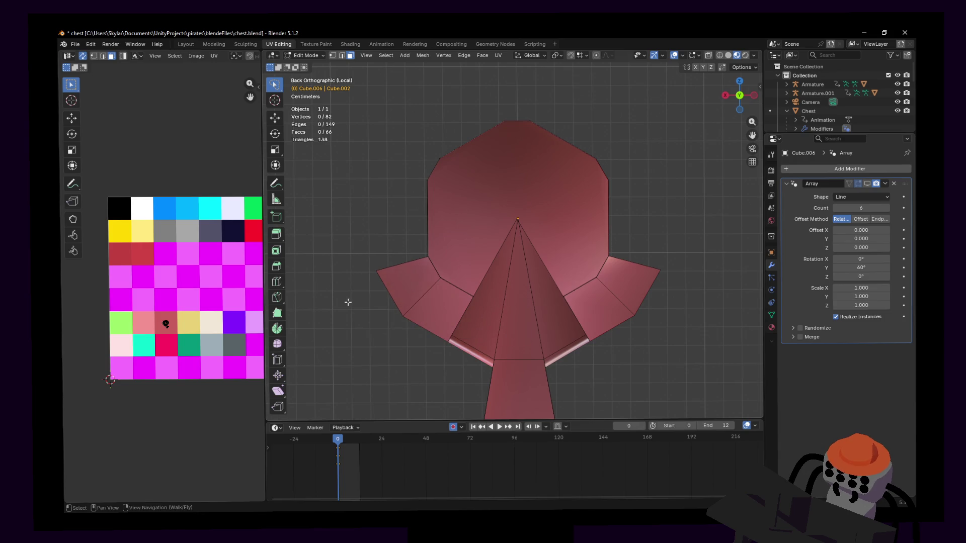
# Select the left and right flap faces in Back view and delete all four flaps.
pyautogui.click(867, 185)
pyautogui.click(867, 184)
pyautogui.moveTo(426, 312); pyautogui.dragTo(457, 358, button='middle')
pyautogui.click(512, 328)
pyautogui.moveTo(512, 329); pyautogui.dragTo(534, 312, button='middle')
pyautogui.keyDown('shift'); pyautogui.click(503, 325); pyautogui.keyUp('shift')
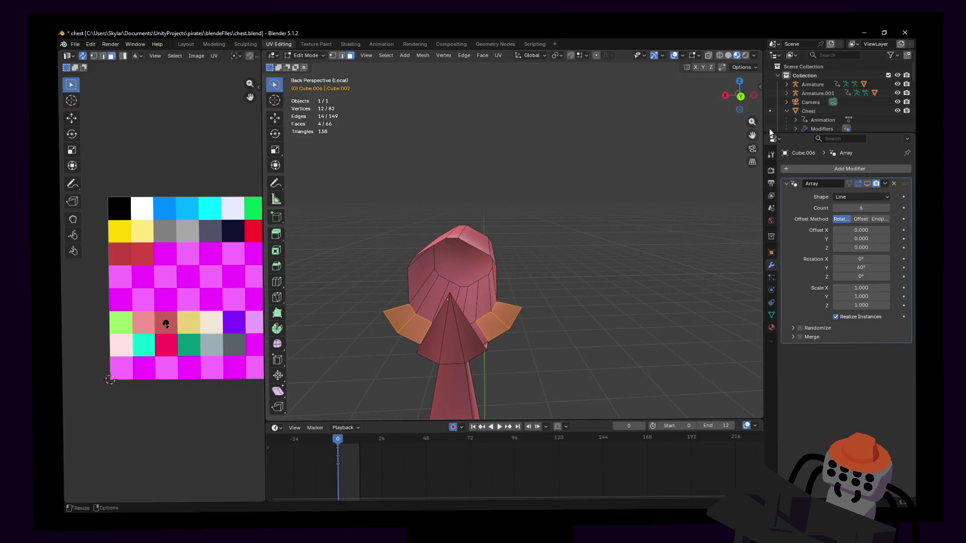
pyautogui.click(741, 97)
pyautogui.keyDown('shift'); pyautogui.moveTo(524, 237); pyautogui.dragTo(549, 149, button='middle'); pyautogui.keyUp('shift')
pyautogui.hotkey('shift', '`')
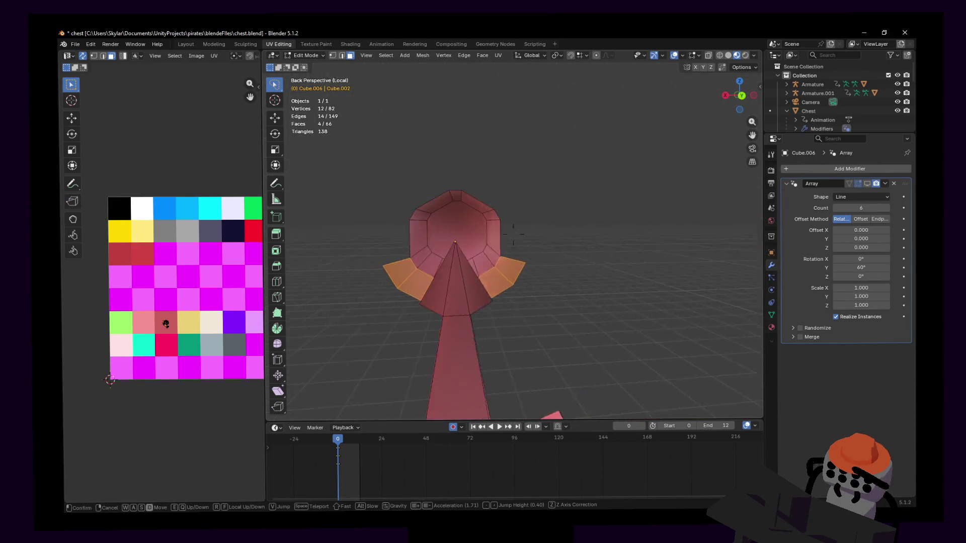
pyautogui.click(586, 260)
pyautogui.press('x')
pyautogui.click(586, 254)
# Delete the face loop around the cylinder and select the remaining hexagonal cap.
pyautogui.hotkey('shift', '`')
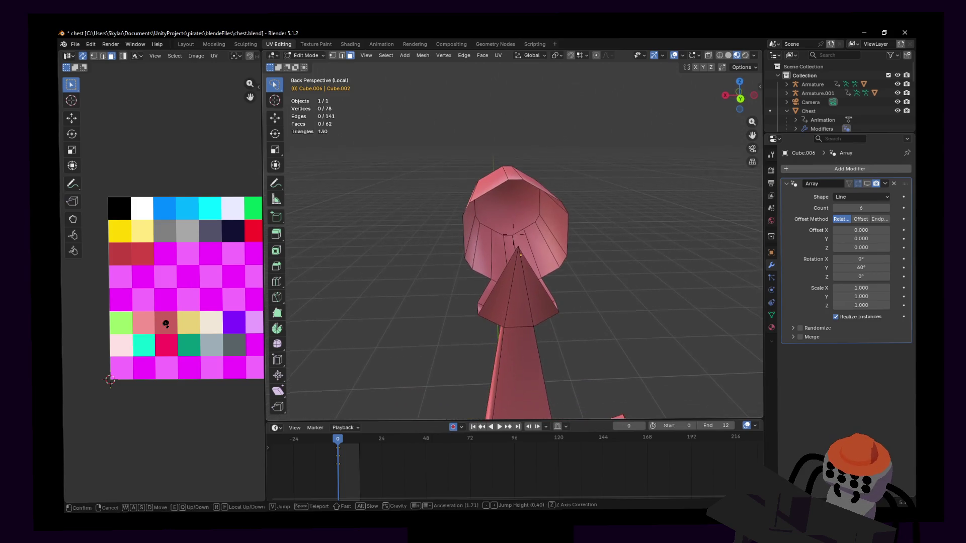
pyautogui.click(550, 256)
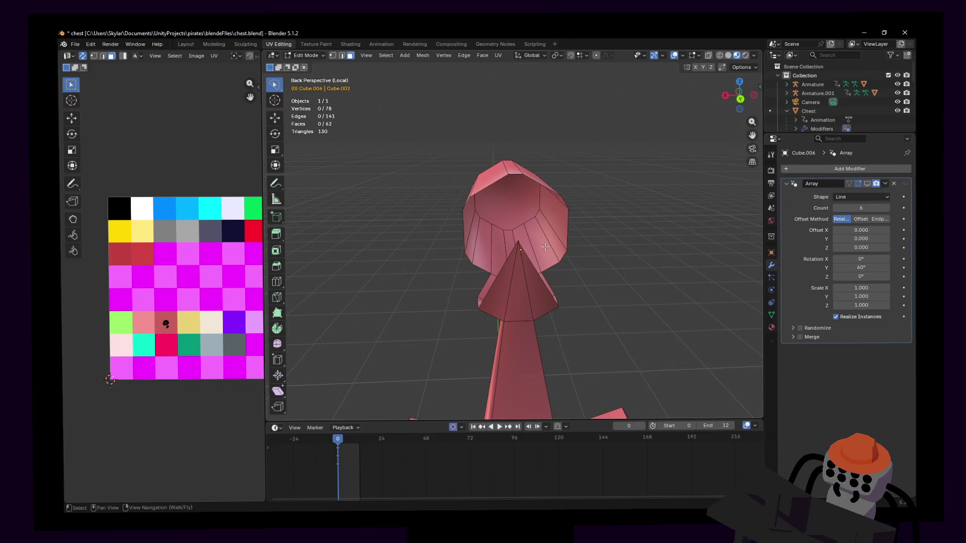
pyautogui.moveTo(553, 247); pyautogui.dragTo(544, 236, button='middle')
pyautogui.keyDown('alt'); pyautogui.click(529, 234); pyautogui.keyUp('alt')
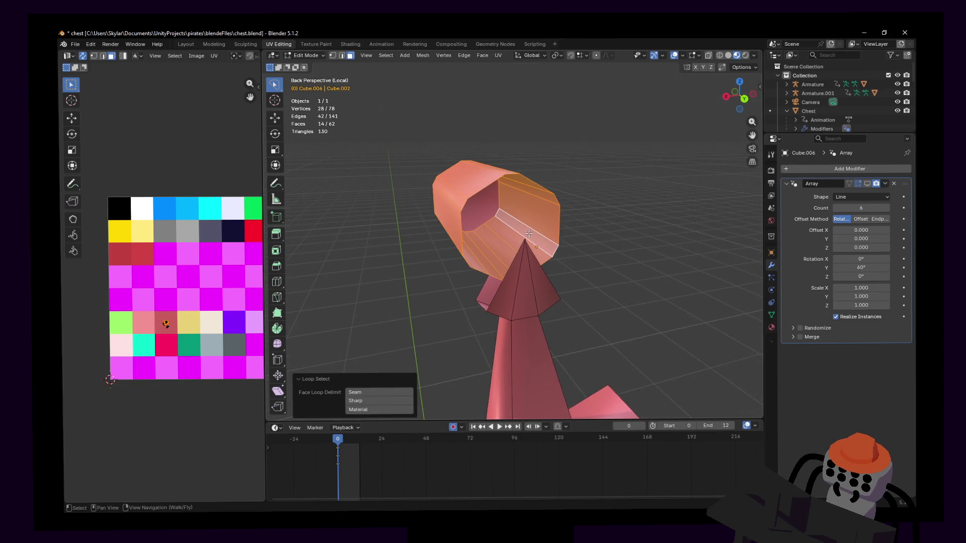
pyautogui.press('x')
pyautogui.click(529, 225)
pyautogui.click(463, 198)
# Delete the hexagonal cap and turn the arrayed wheel display back on.
pyautogui.press('x')
pyautogui.click(463, 198)
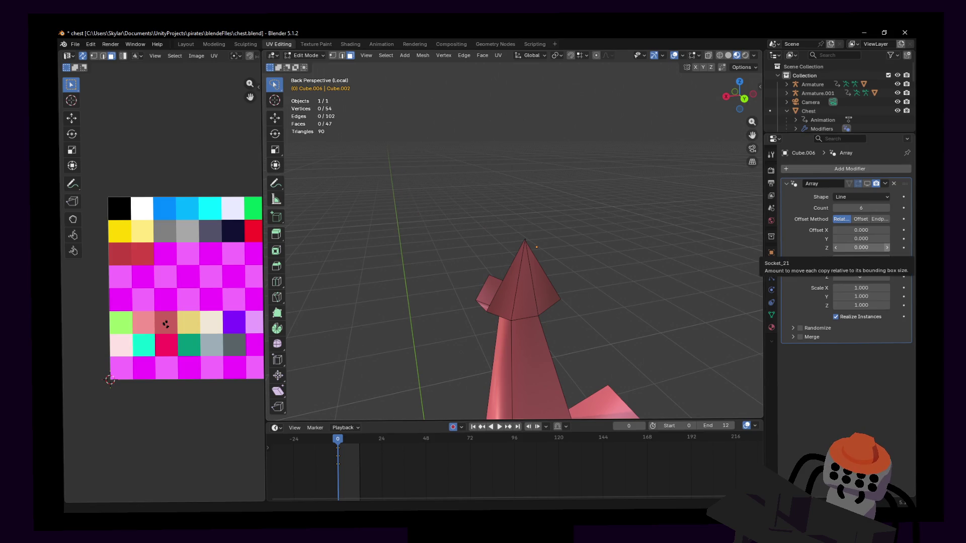
pyautogui.moveTo(572, 227); pyautogui.dragTo(569, 226, button='middle')
pyautogui.click(867, 184)
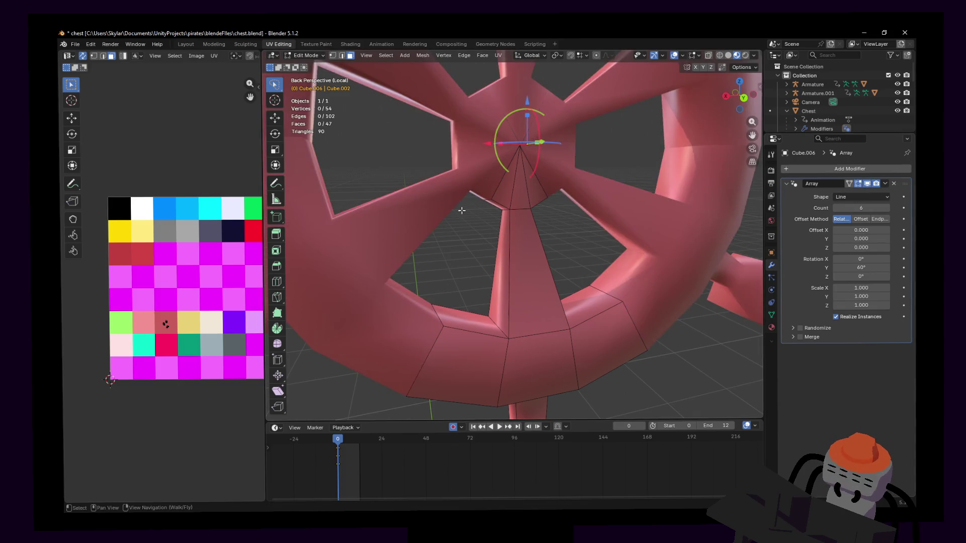
pyautogui.scroll(5, 462, 212)
pyautogui.moveTo(453, 216); pyautogui.dragTo(461, 212, button='middle')
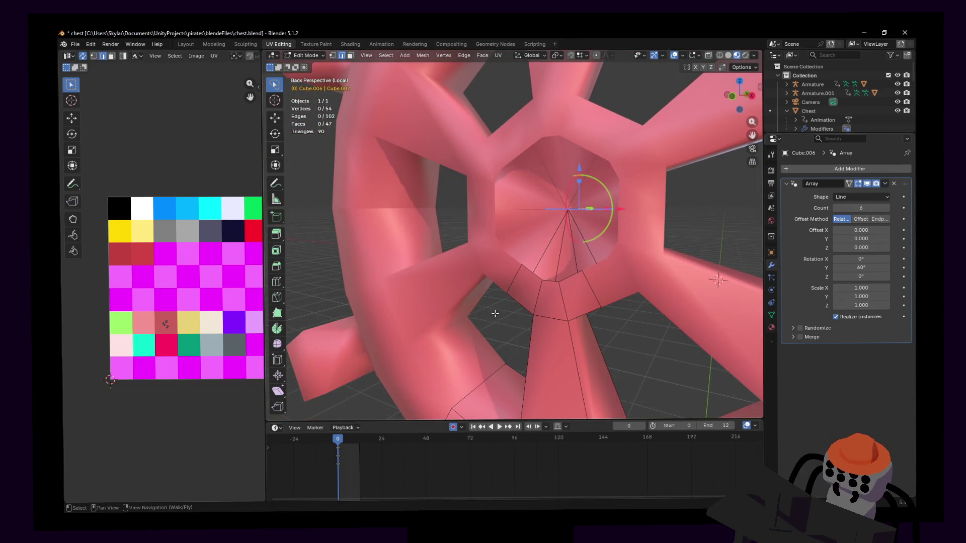
# Extrude the hub edge loop -0.209 m along Y into an axle, then return to Object Mode.
pyautogui.keyDown('alt'); pyautogui.click(527, 275); pyautogui.keyUp('alt')
pyautogui.press('e')
pyautogui.keyDown('alt'); pyautogui.moveTo(527, 276); pyautogui.dragTo(535, 223, button='middle'); pyautogui.keyUp('alt')
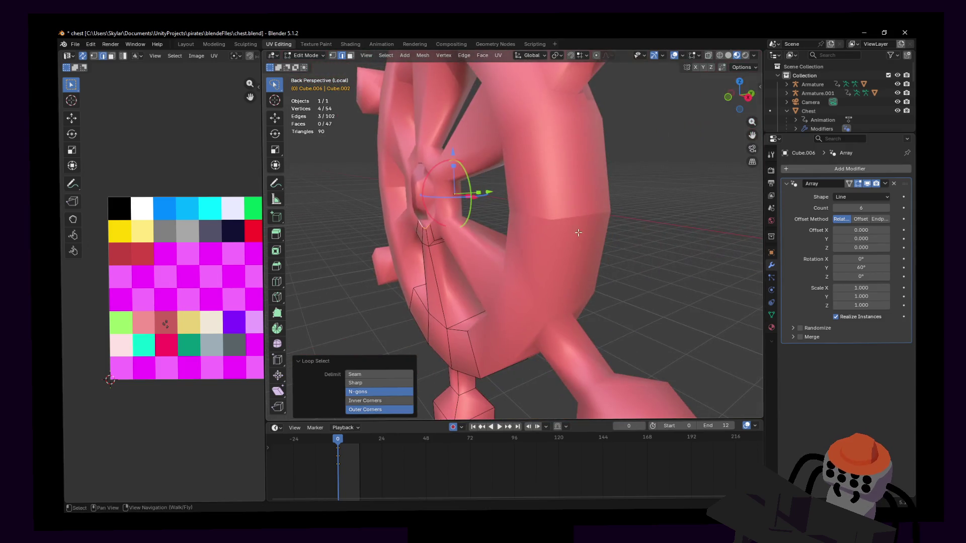
pyautogui.press('y')
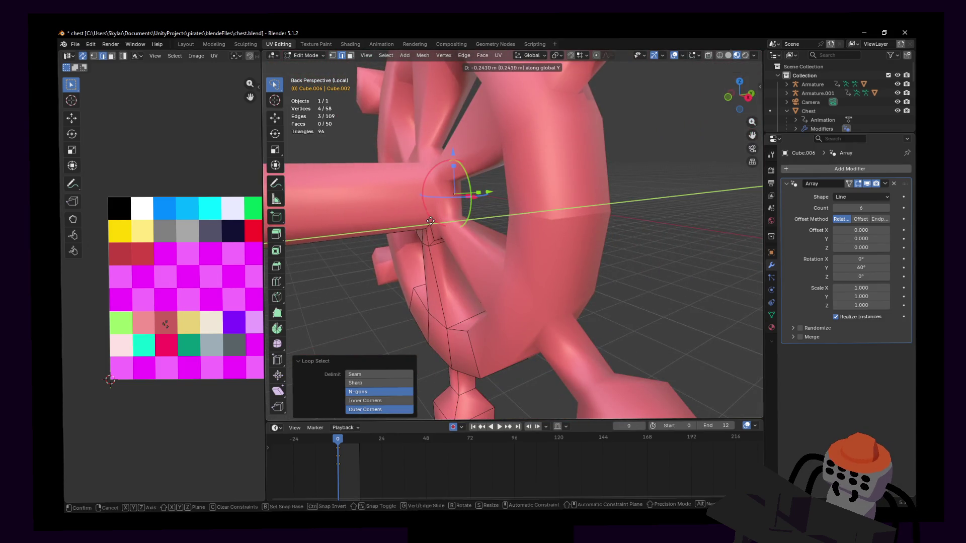
pyautogui.click(451, 221)
pyautogui.hotkey('shift', '`')
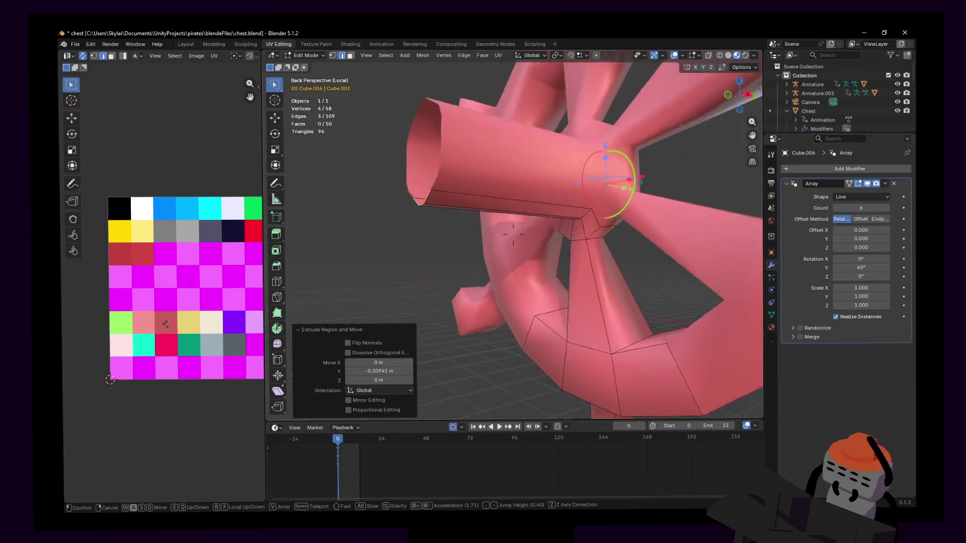
pyautogui.press('s')
pyautogui.press('w')
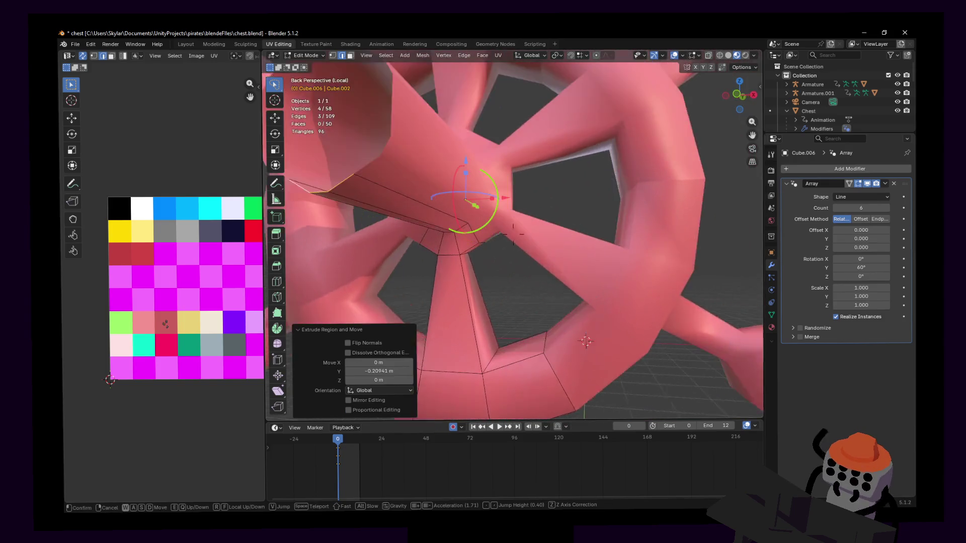
pyautogui.press('s')
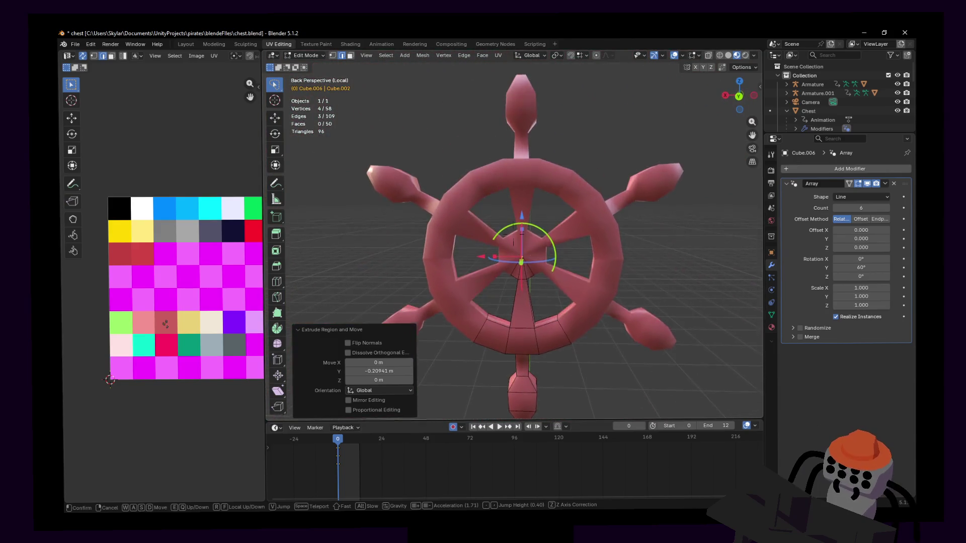
pyautogui.click(479, 225)
pyautogui.press('Tab')
pyautogui.hotkey('shift', '`')
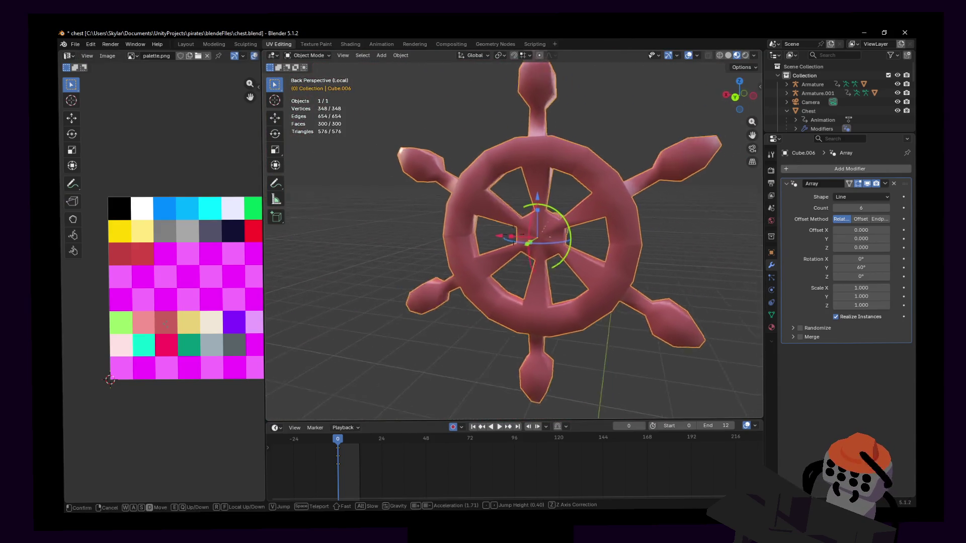
# In Edit Mode near the bottom handle, select the whole linked knob piece.
pyautogui.press('w')
pyautogui.press('w')
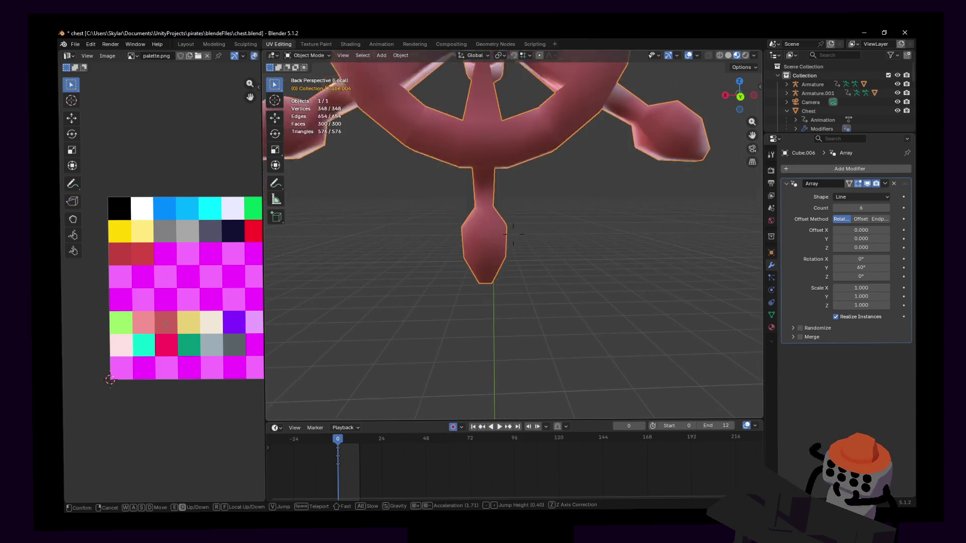
pyautogui.click(513, 233)
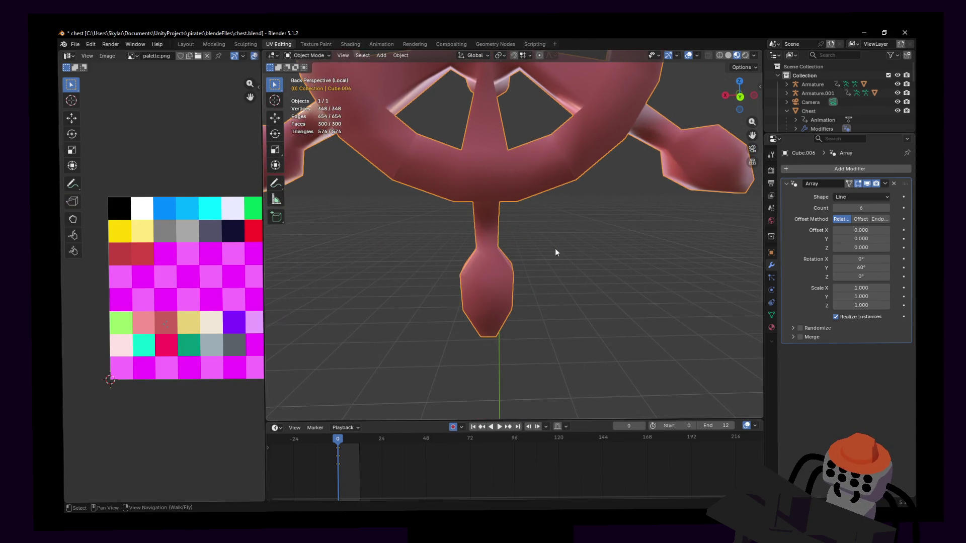
pyautogui.press('Tab')
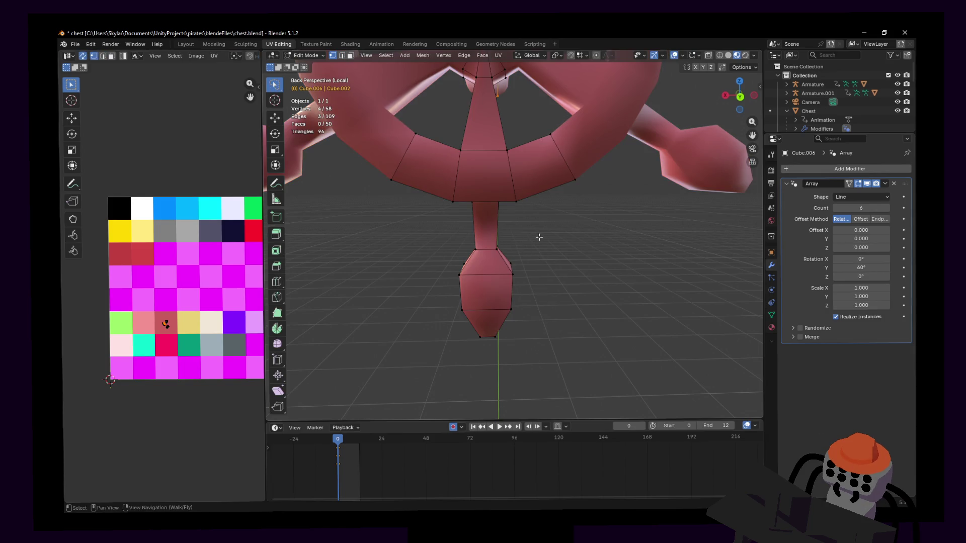
pyautogui.keyDown('shift'); pyautogui.moveTo(539, 238); pyautogui.dragTo(539, 173, button='middle'); pyautogui.keyUp('shift')
pyautogui.click(469, 238)
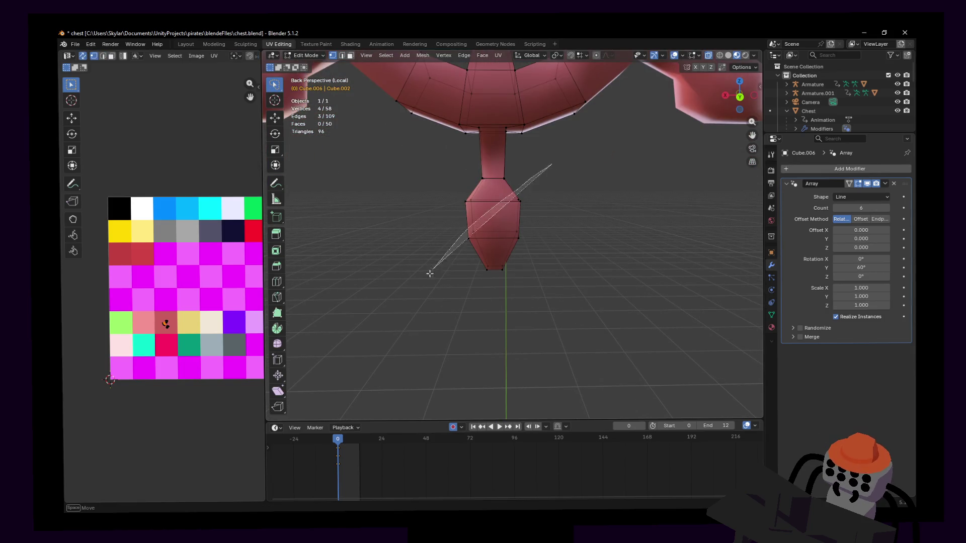
pyautogui.hotkey('ctrl', 'l')
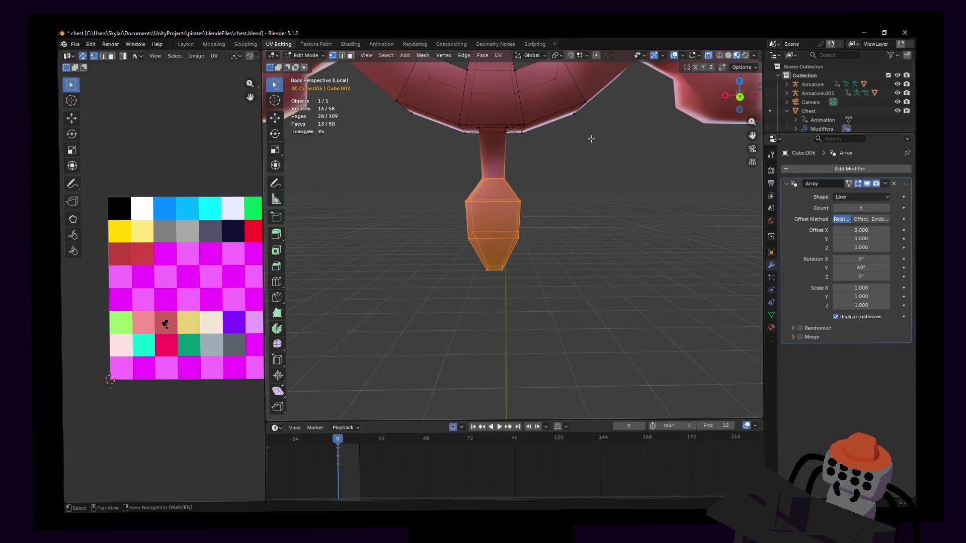
# Squash the knob slightly along Z, raise it about 0.036 m, and return to Object Mode.
pyautogui.press('s')
pyautogui.press('z')
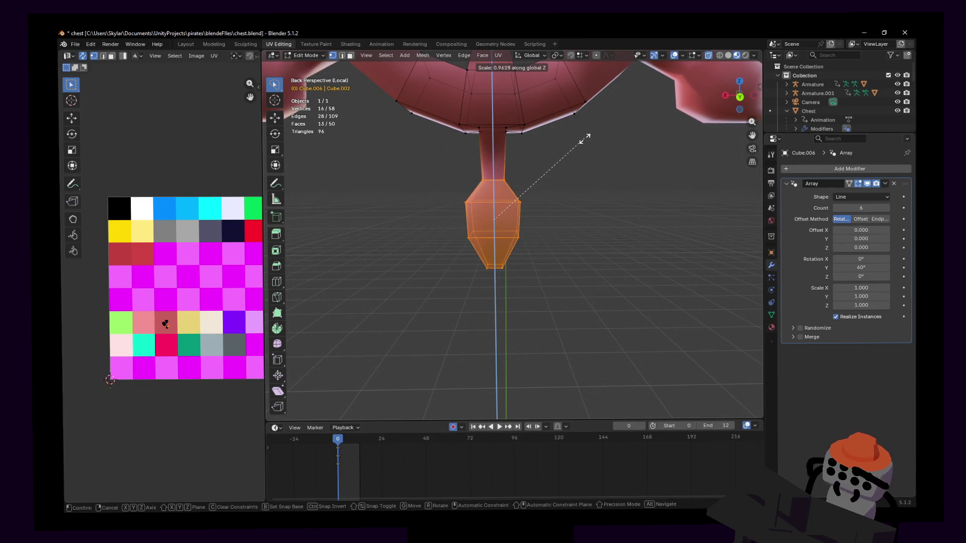
pyautogui.press('g')
pyautogui.click(557, 141)
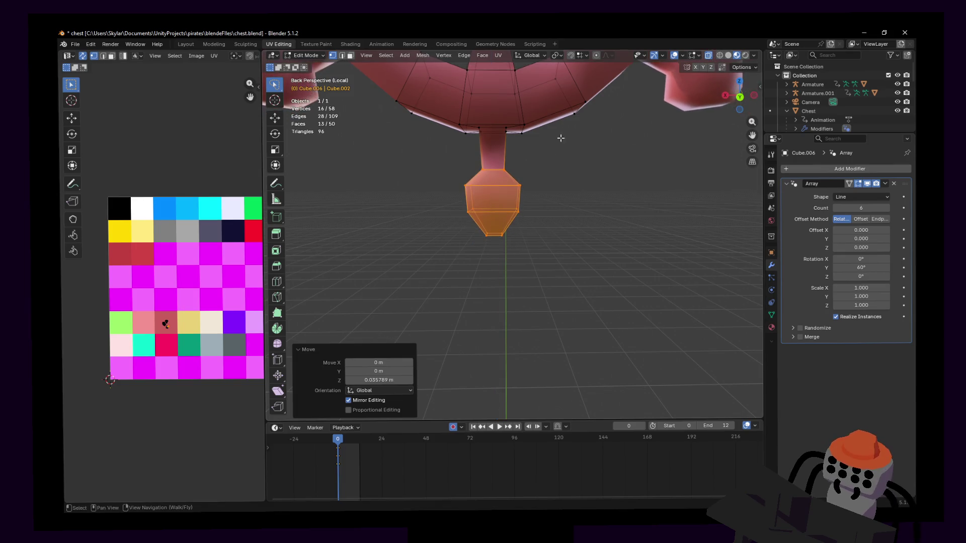
pyautogui.hotkey('shift', '`')
pyautogui.press('s')
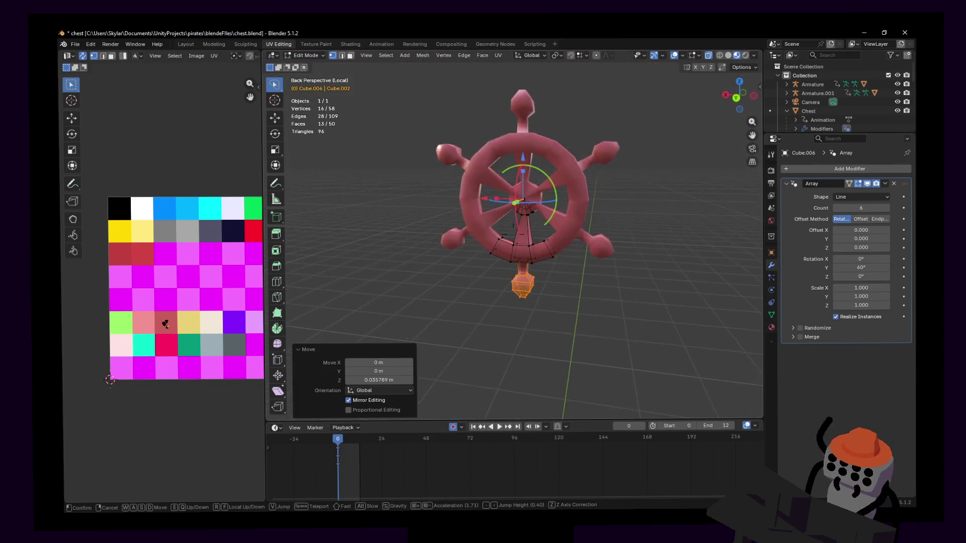
pyautogui.click(560, 141)
pyautogui.press('Tab')
pyautogui.hotkey('shift', '`')
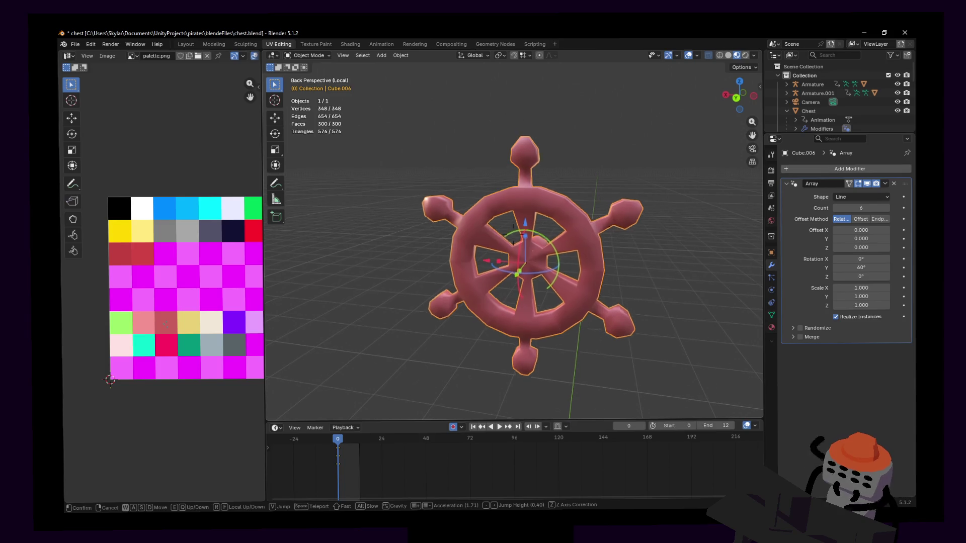
pyautogui.press('w')
pyautogui.press('s')
pyautogui.click(567, 151)
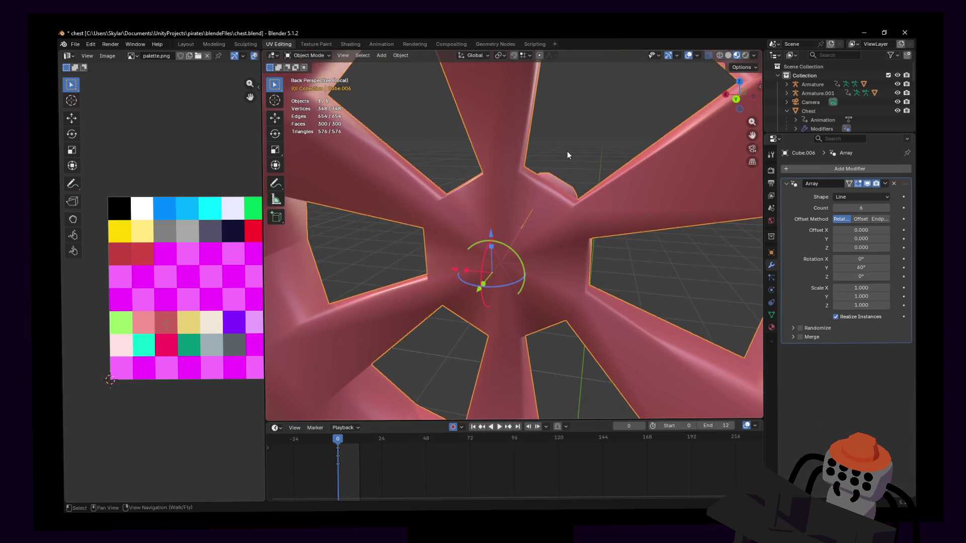
pyautogui.press('Tab')
pyautogui.hotkey('shift', '`')
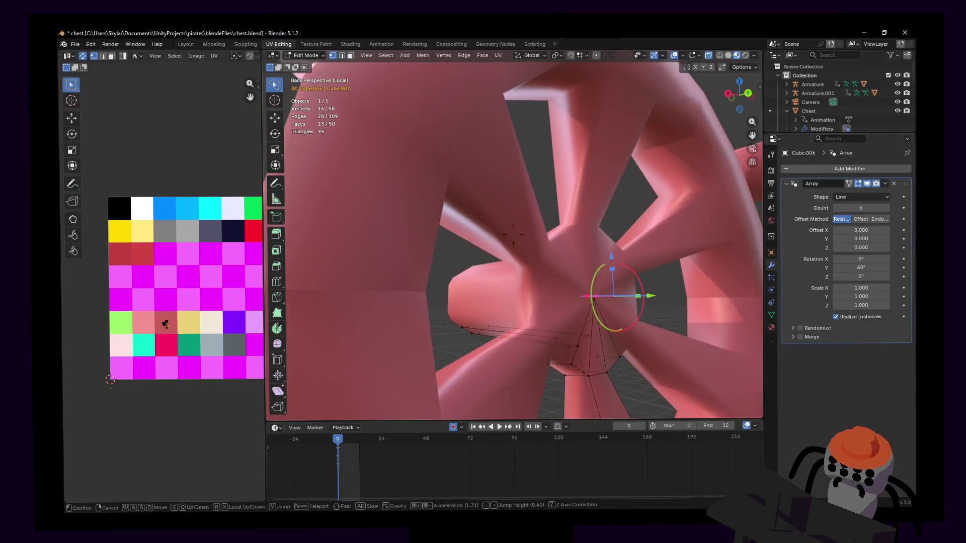
pyautogui.press('s')
pyautogui.press('w')
pyautogui.press('s')
pyautogui.press('w')
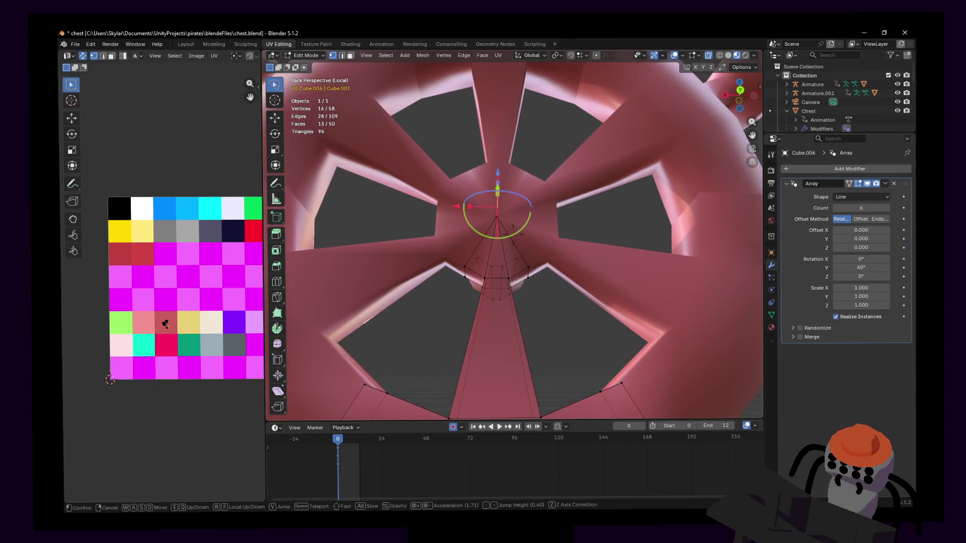
pyautogui.press('w')
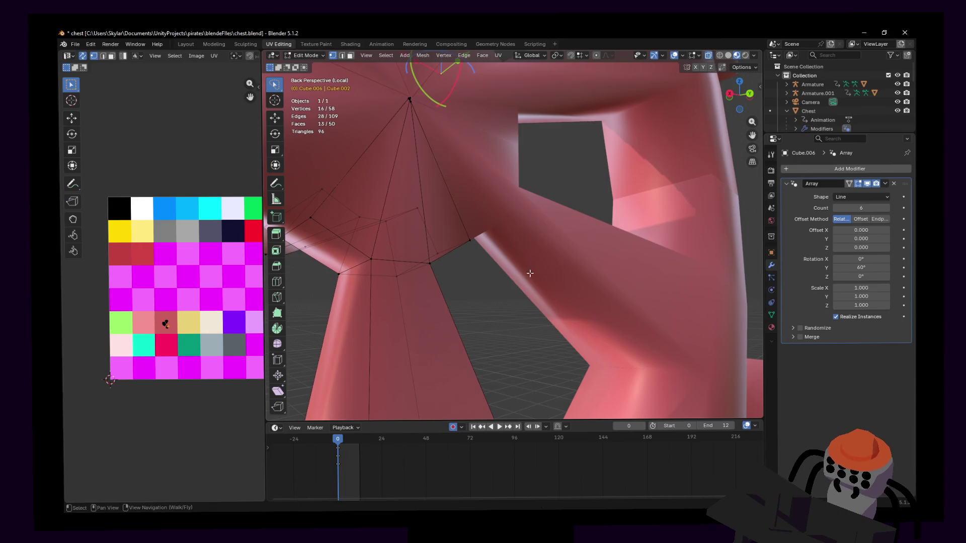
pyautogui.press('s')
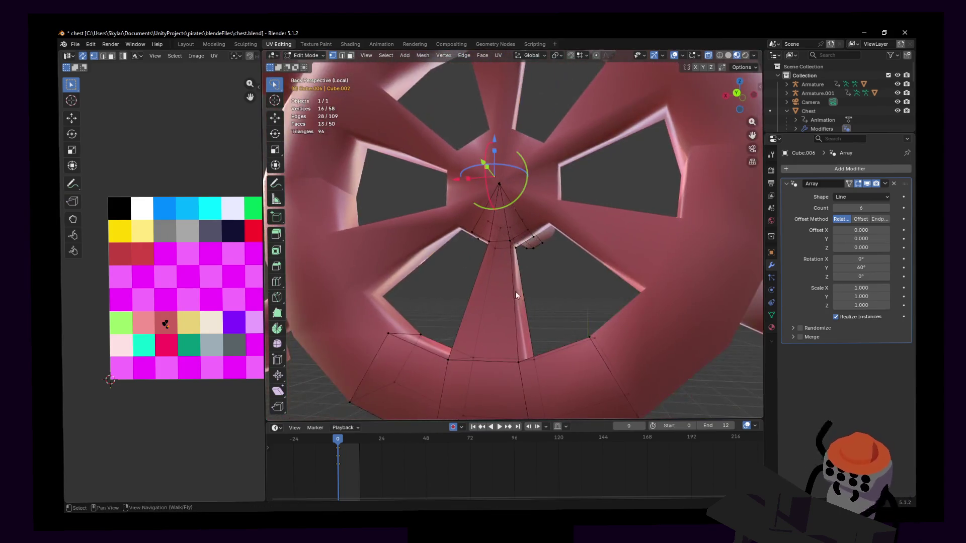
pyautogui.press('Tab')
pyautogui.press('w')
pyautogui.press('s')
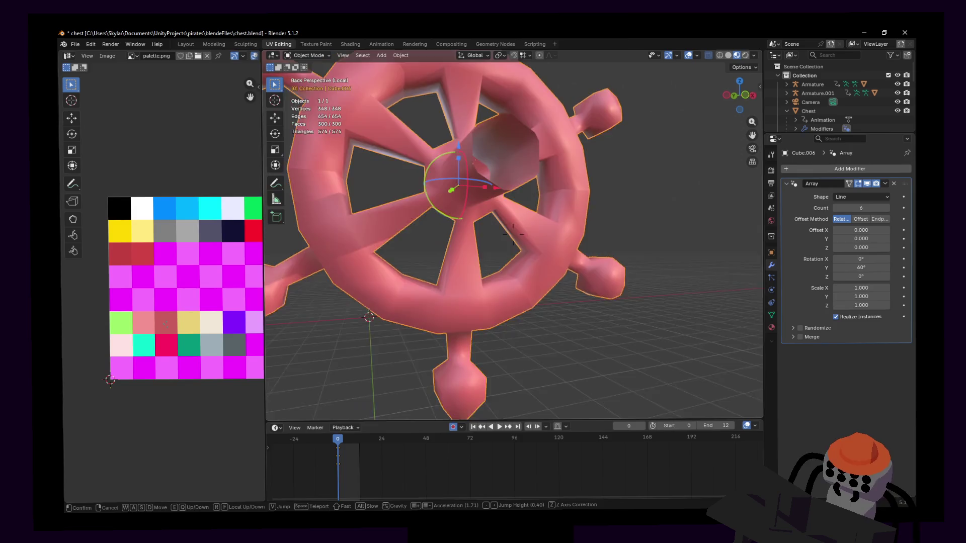
pyautogui.click(522, 280)
pyautogui.click(867, 183)
pyautogui.click(867, 184)
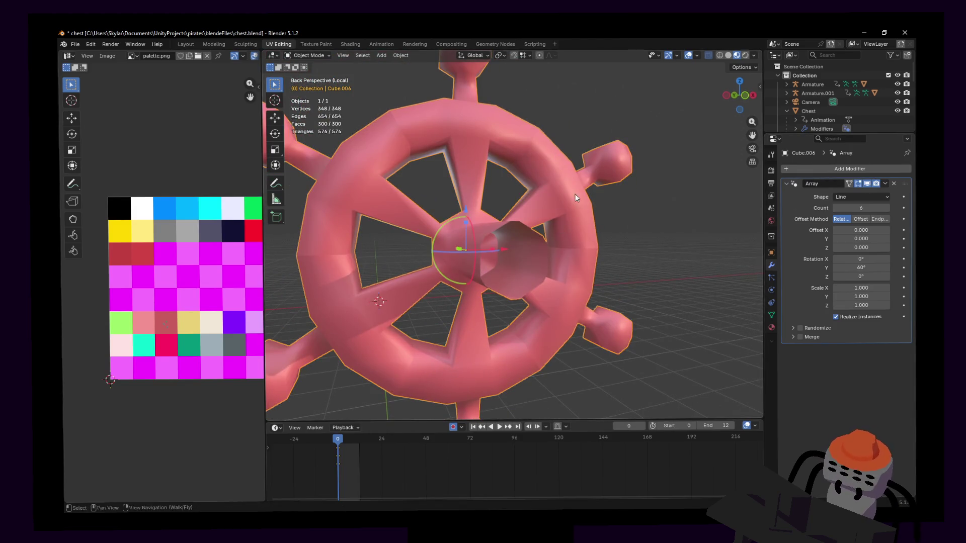
pyautogui.scroll(3, 609, 200)
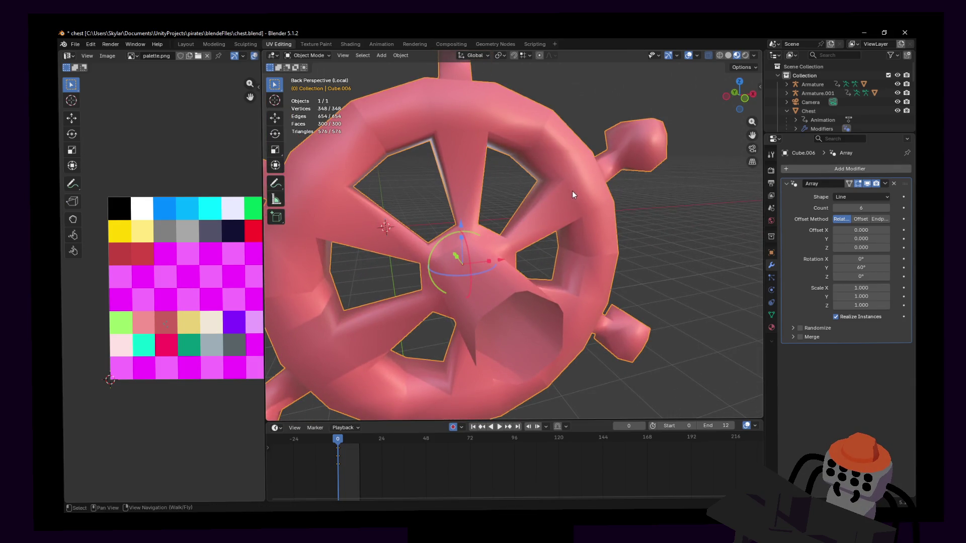
pyautogui.rightClick(675, 157)
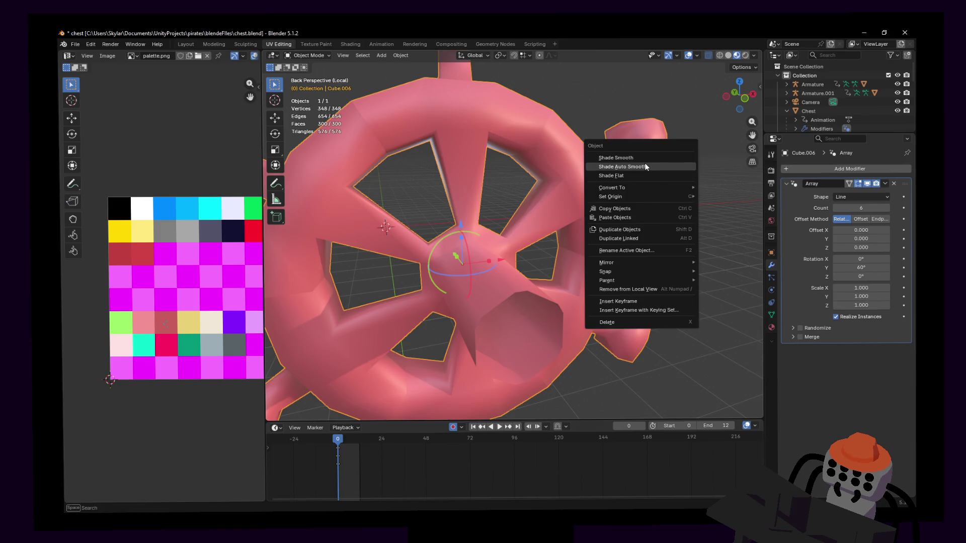
# Apply Shade Auto Smooth at 30° and circle around the wheel to check the shading.
pyautogui.click(625, 166)
pyautogui.hotkey('shift', '`')
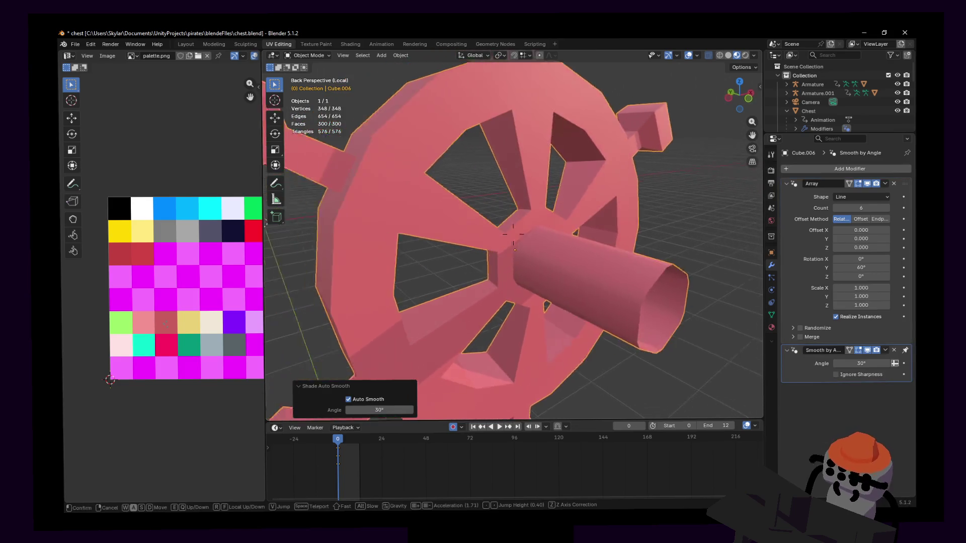
pyautogui.click(484, 238)
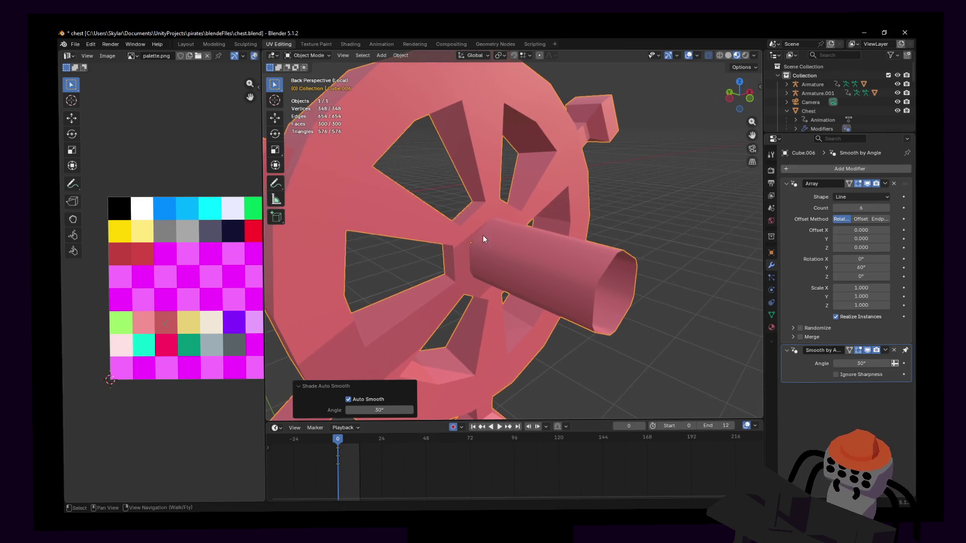
pyautogui.hotkey('shift', '`')
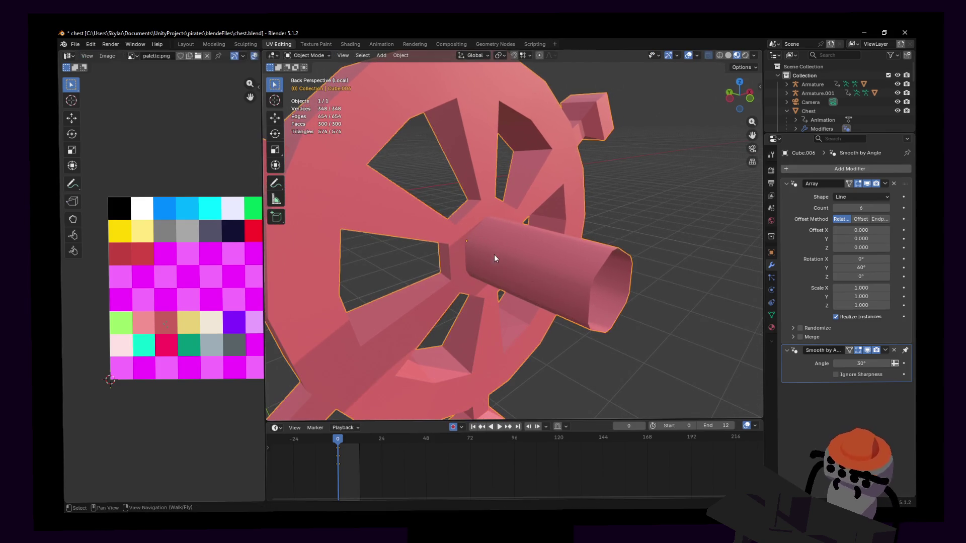
pyautogui.press('a')
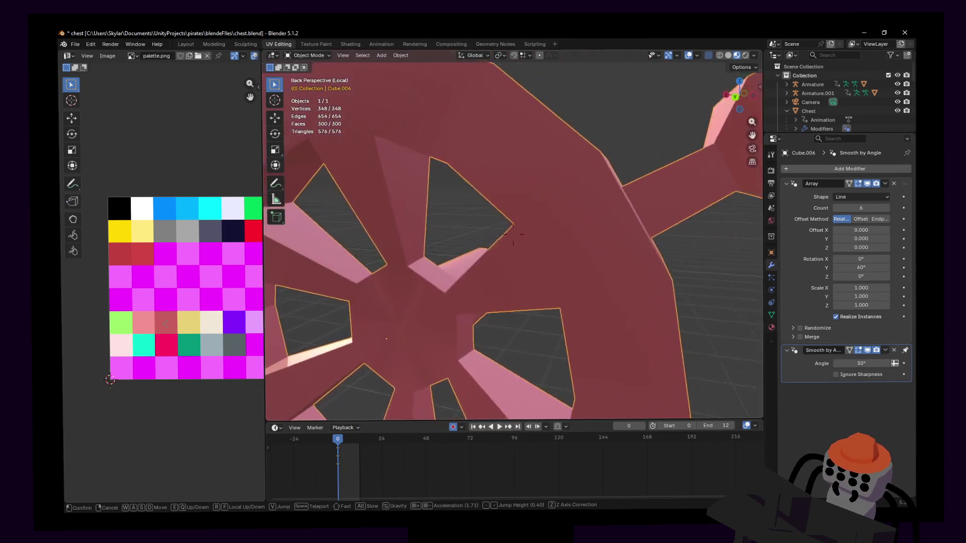
pyautogui.press('a')
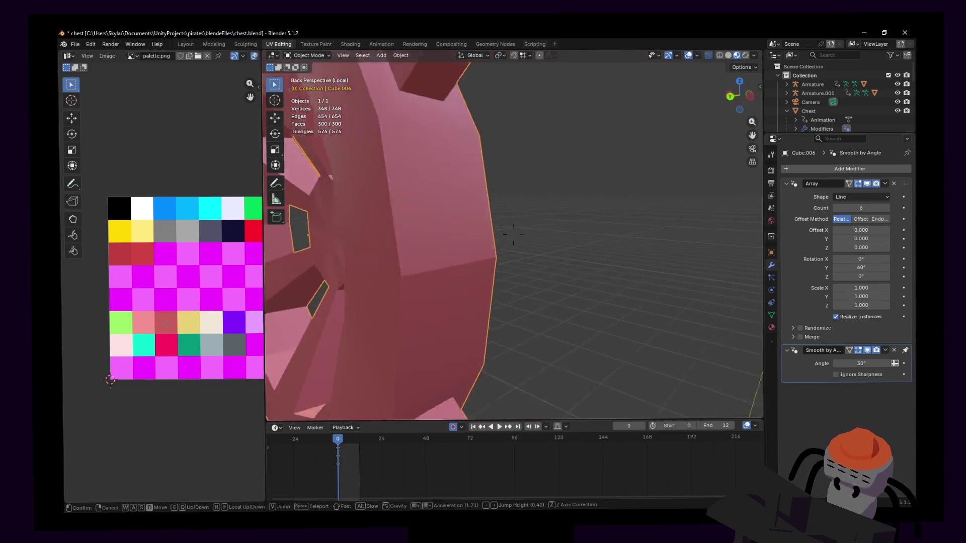
pyautogui.press('a')
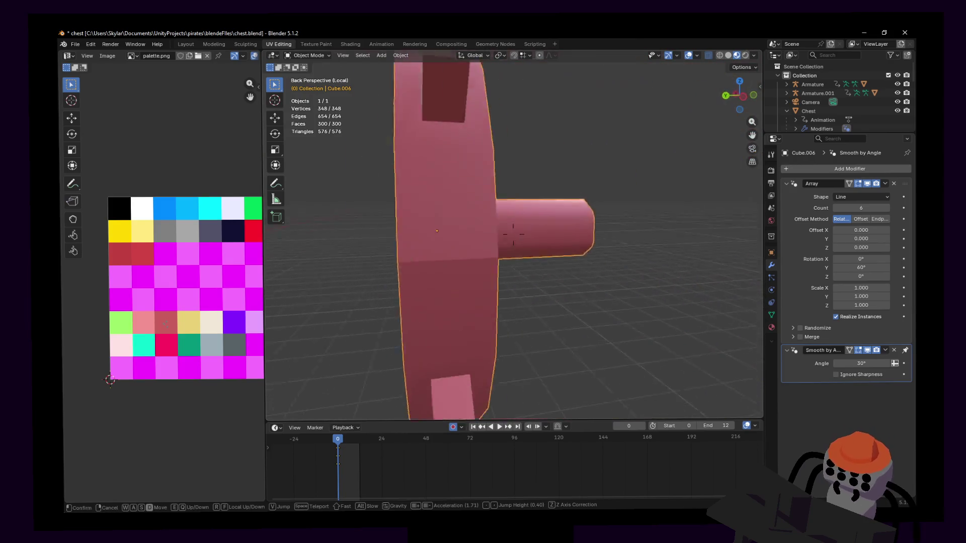
# Apply the Array modifier so the six-spoke wheel becomes real mesh.
pyautogui.click(890, 232)
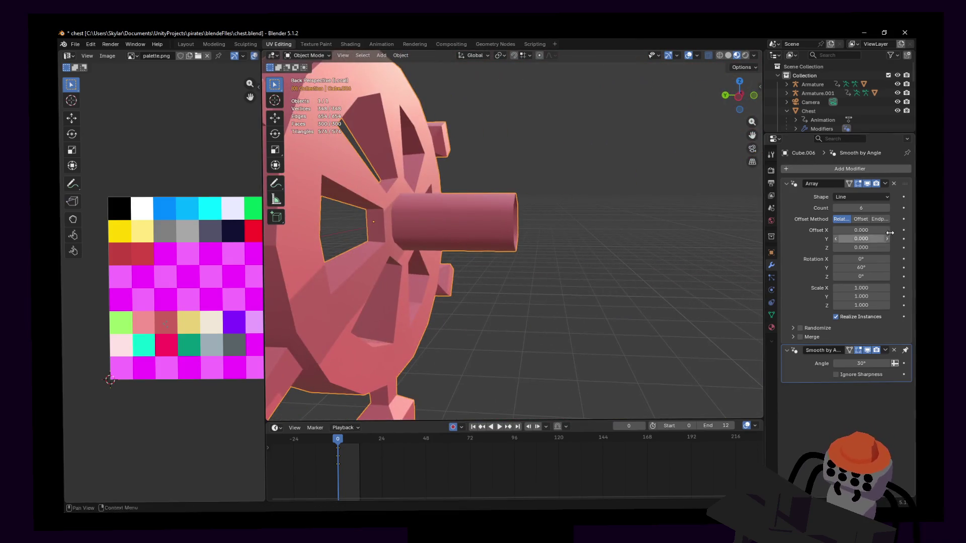
pyautogui.click(886, 184)
pyautogui.click(874, 189)
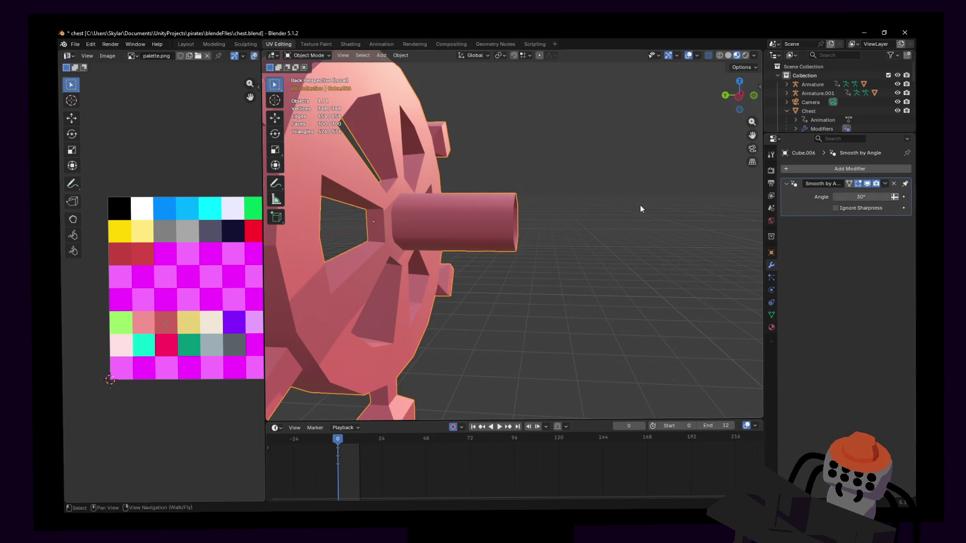
# Select the whole wheel mesh and merge overlapping vertices by distance.
pyautogui.press('Tab')
pyautogui.hotkey('shift', '`')
pyautogui.press('w')
pyautogui.click(616, 197)
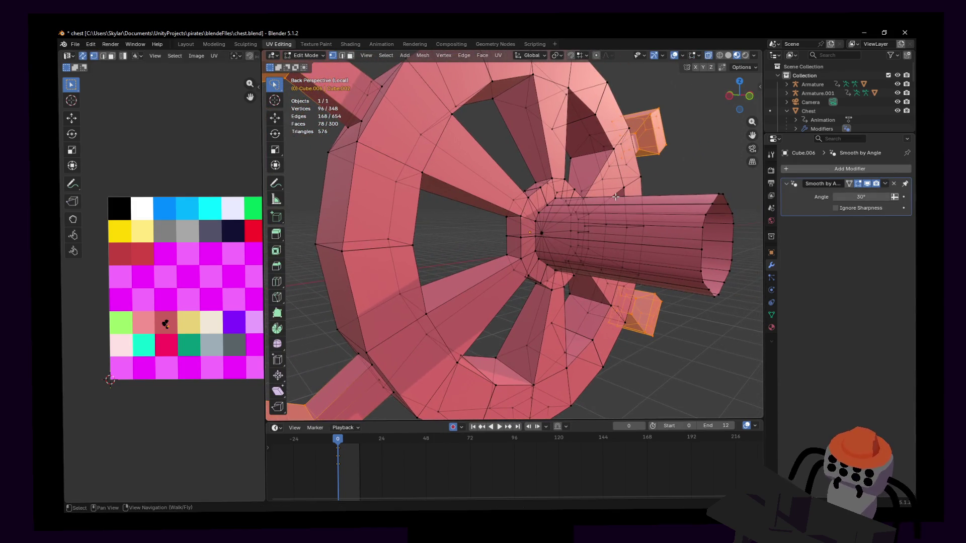
pyautogui.press('a')
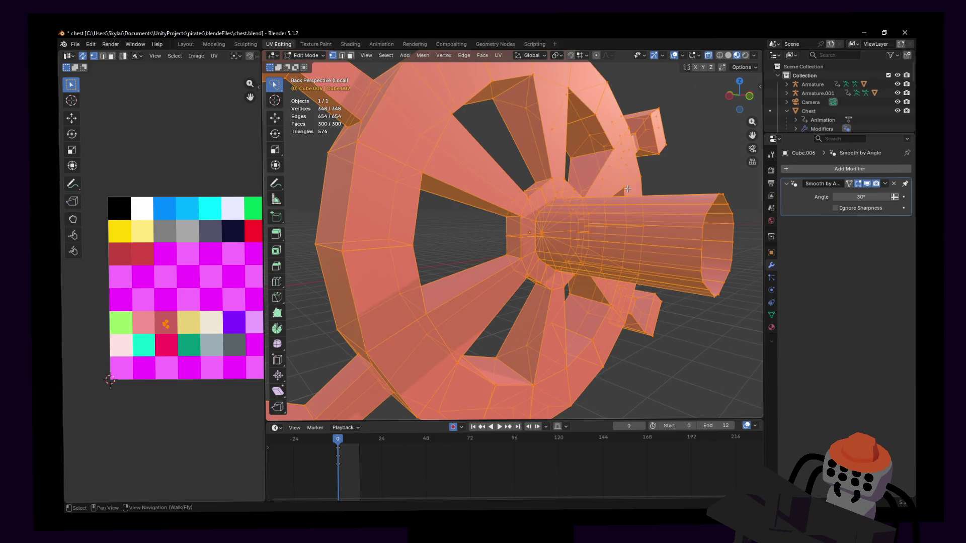
pyautogui.press('m')
pyautogui.click(598, 225)
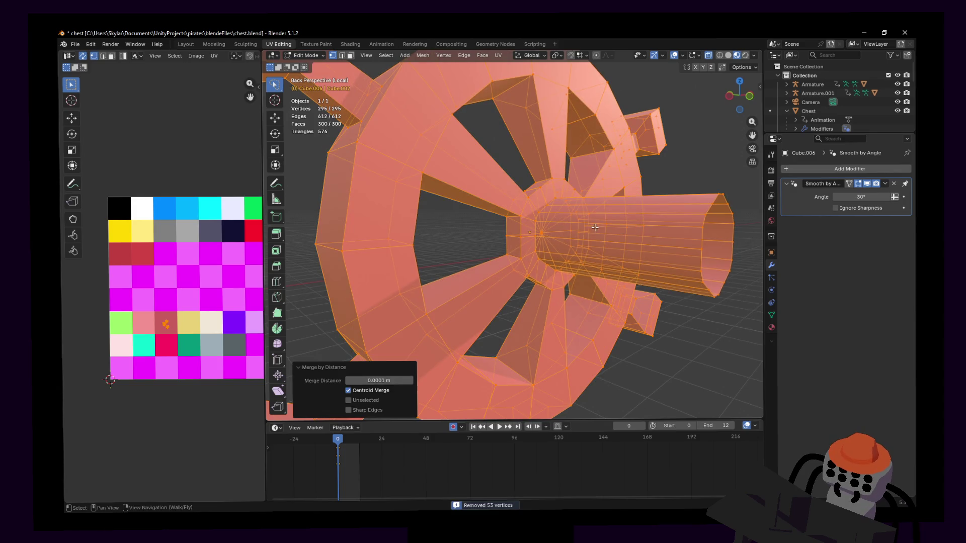
pyautogui.moveTo(555, 223); pyautogui.dragTo(550, 233, button='middle')
pyautogui.press('Tab')
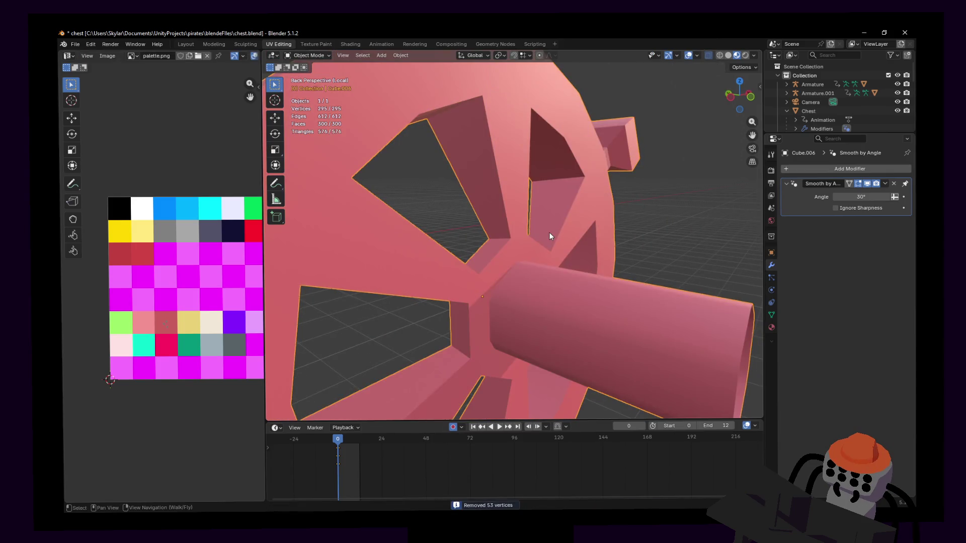
# Back in Edit Mode, select the ring of faces and an edge loop along the axle.
pyautogui.hotkey('shift', '`')
pyautogui.press('Escape')
pyautogui.press('Tab')
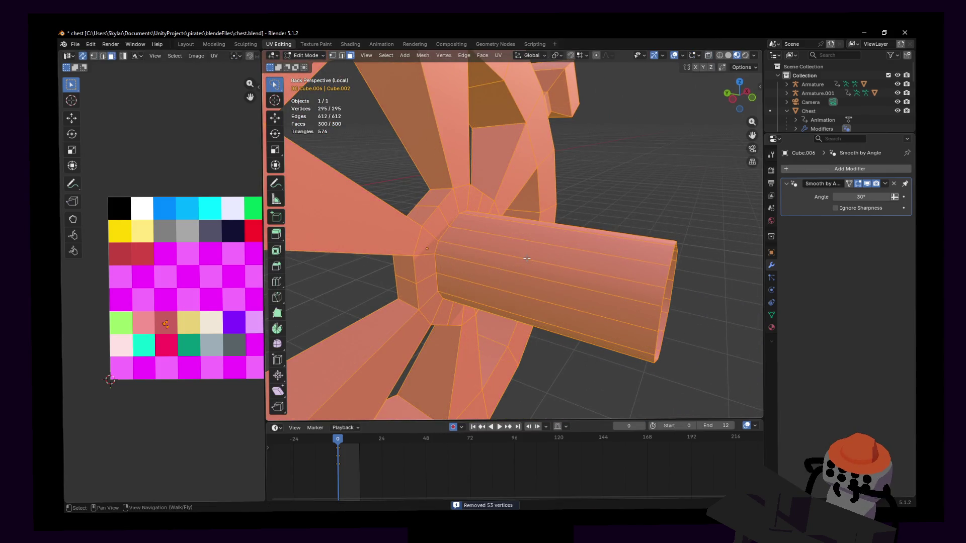
pyautogui.keyDown('alt'); pyautogui.click(527, 259); pyautogui.keyUp('alt')
pyautogui.hotkey('shift', '`')
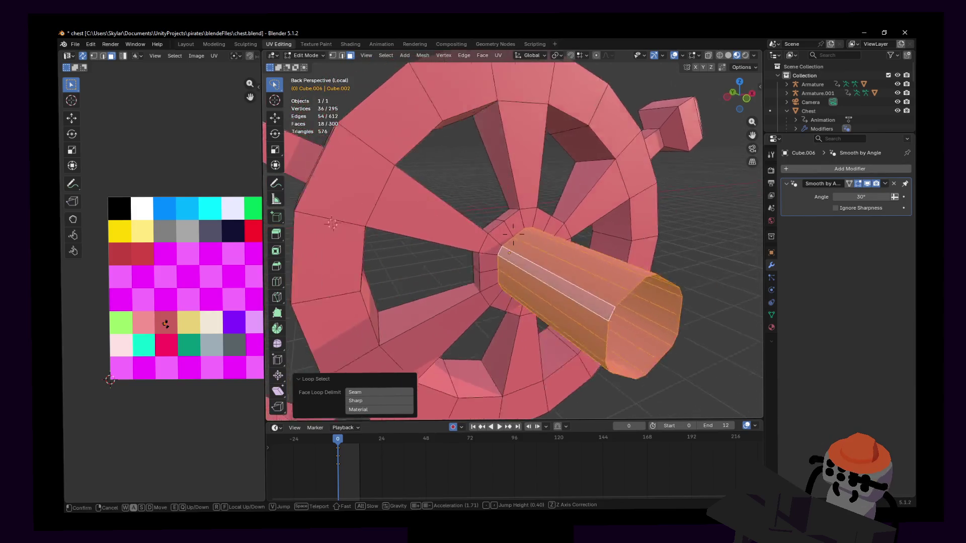
pyautogui.click(566, 225)
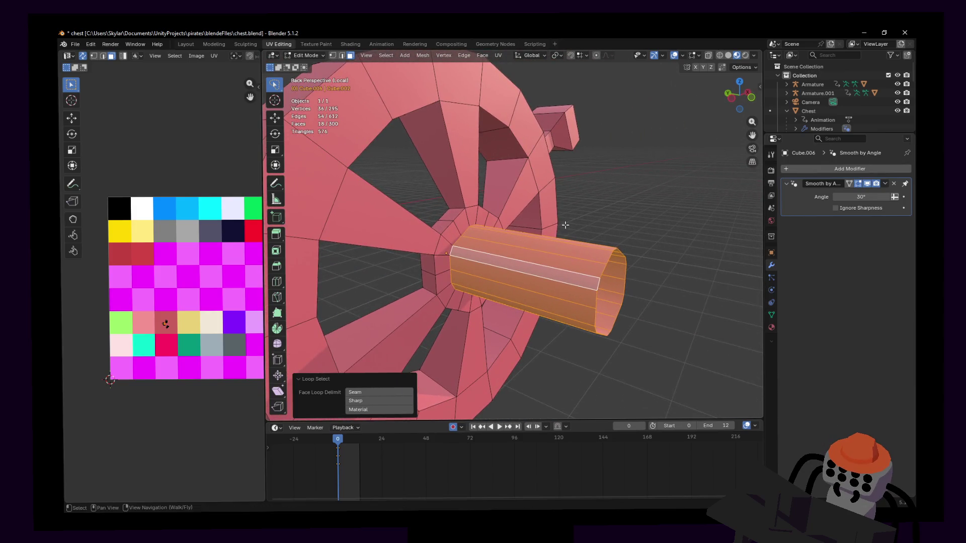
pyautogui.press('2')
pyautogui.keyDown('alt'); pyautogui.click(473, 236); pyautogui.keyUp('alt')
pyautogui.hotkey('shift', '`')
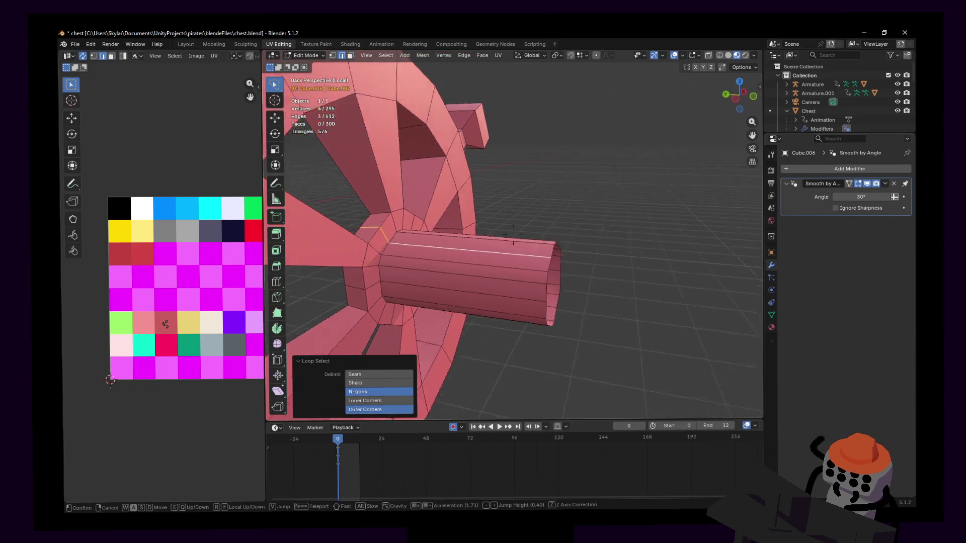
pyautogui.press('w')
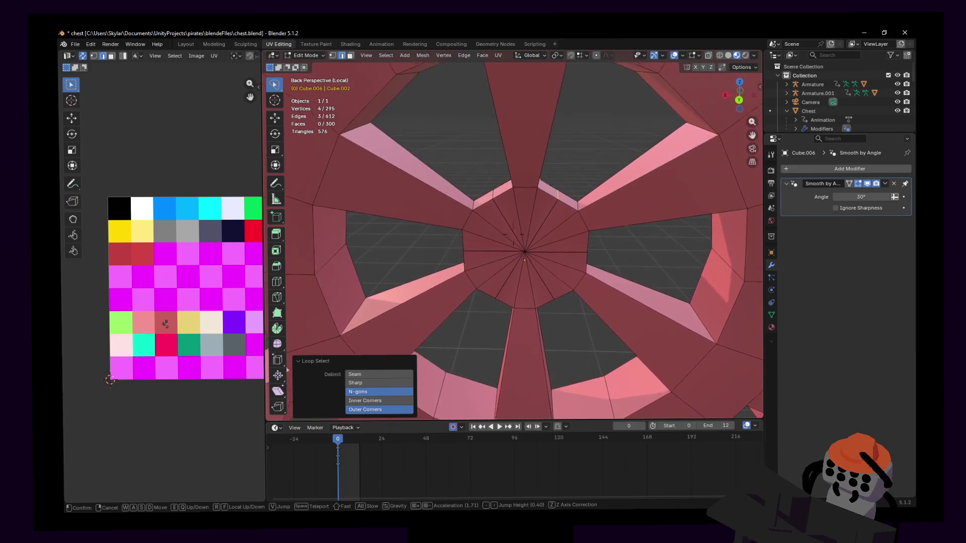
pyautogui.click(498, 238)
# Select the axle's side faces and make them perfectly round with LoopTools Circle.
pyautogui.hotkey('shift', '`')
pyautogui.press('w')
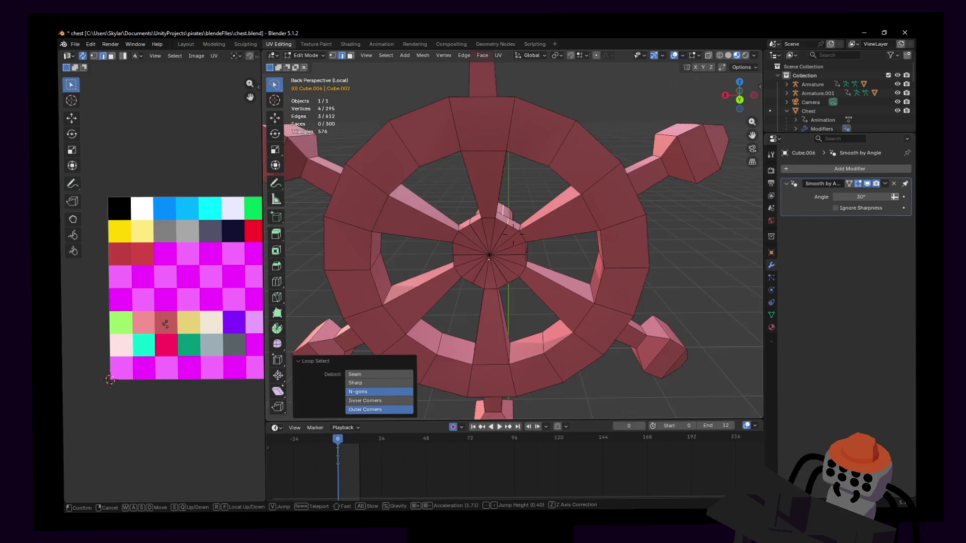
pyautogui.click(539, 159)
pyautogui.click(539, 158)
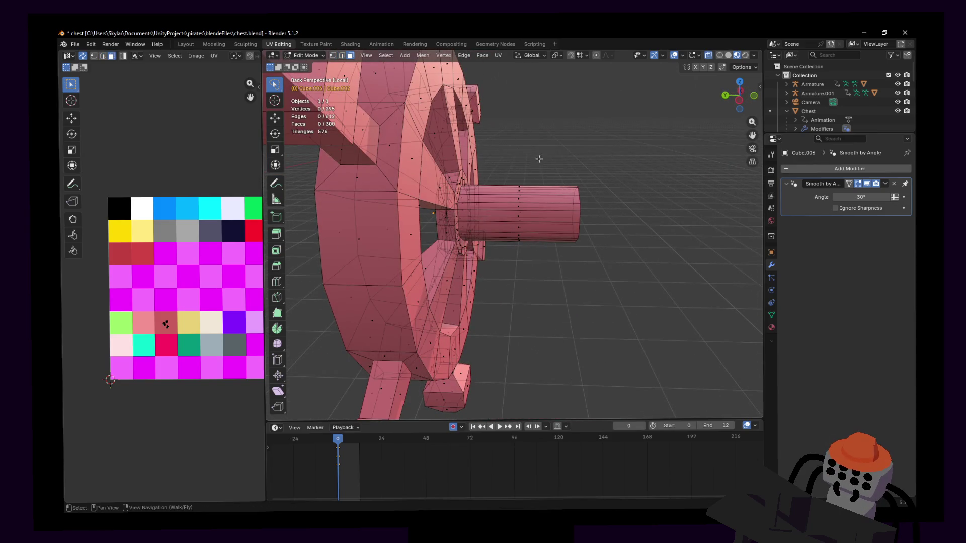
pyautogui.keyDown('ctrl'); pyautogui.moveTo(516, 256); pyautogui.dragTo(530, 158, button='right'); pyautogui.keyUp('ctrl')
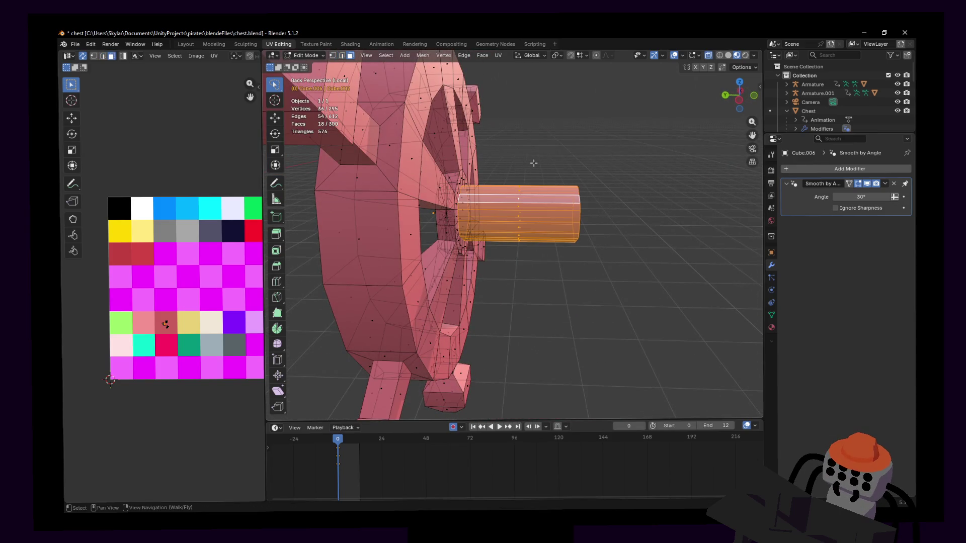
pyautogui.rightClick(534, 163)
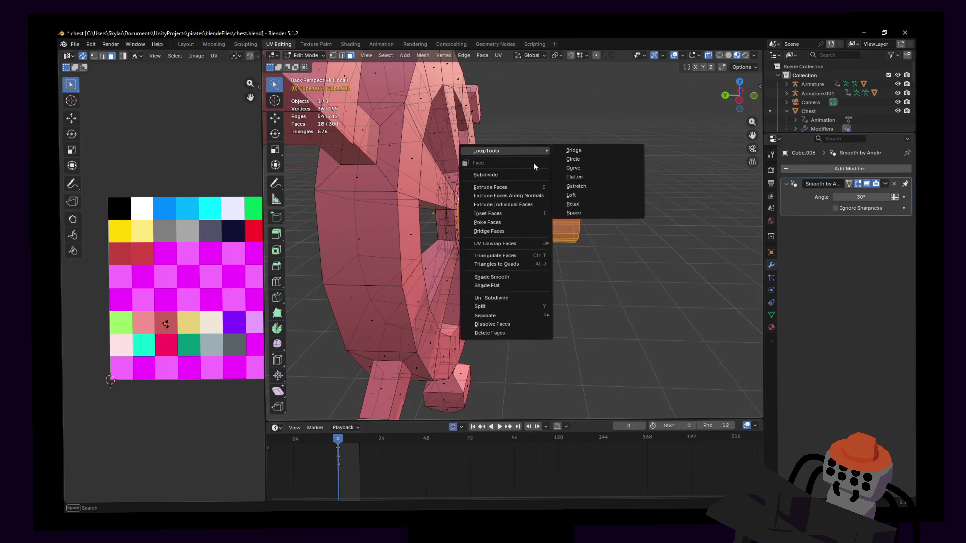
pyautogui.click(570, 159)
# Scale the axle faces to 0.779 with Z locked, then return to Object Mode.
pyautogui.press('Tab')
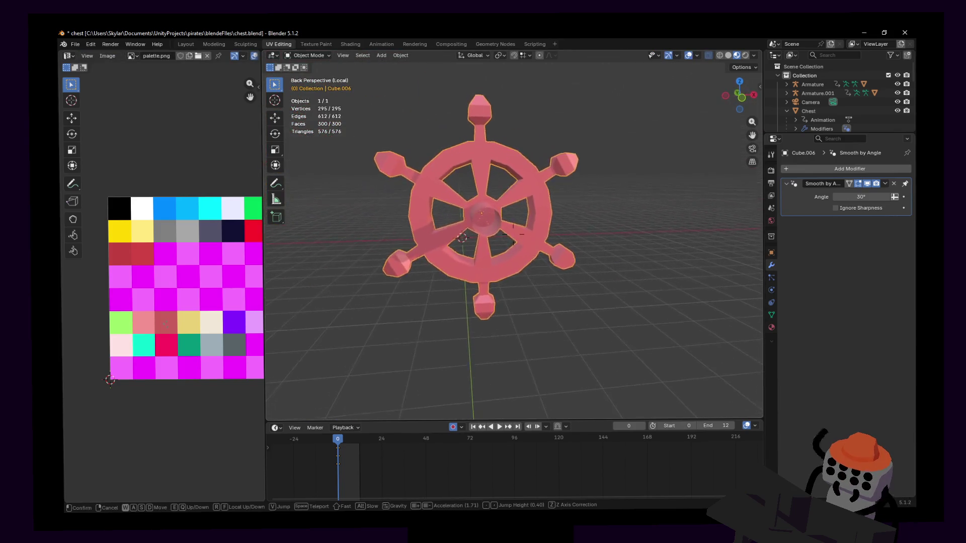
pyautogui.hotkey('shift', '`')
pyautogui.press('w')
pyautogui.click(617, 173)
pyautogui.press('Tab')
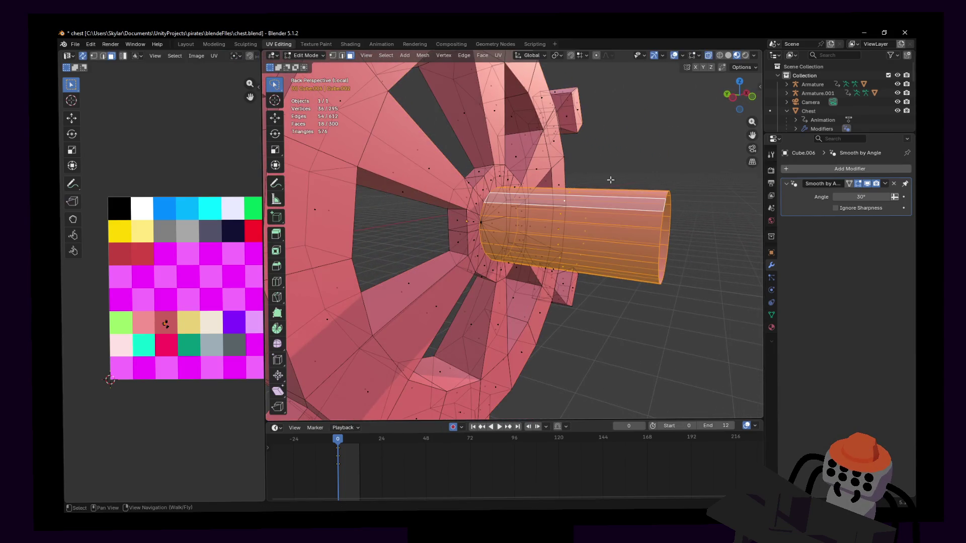
pyautogui.press('s')
pyautogui.hotkey('shift', 'z')
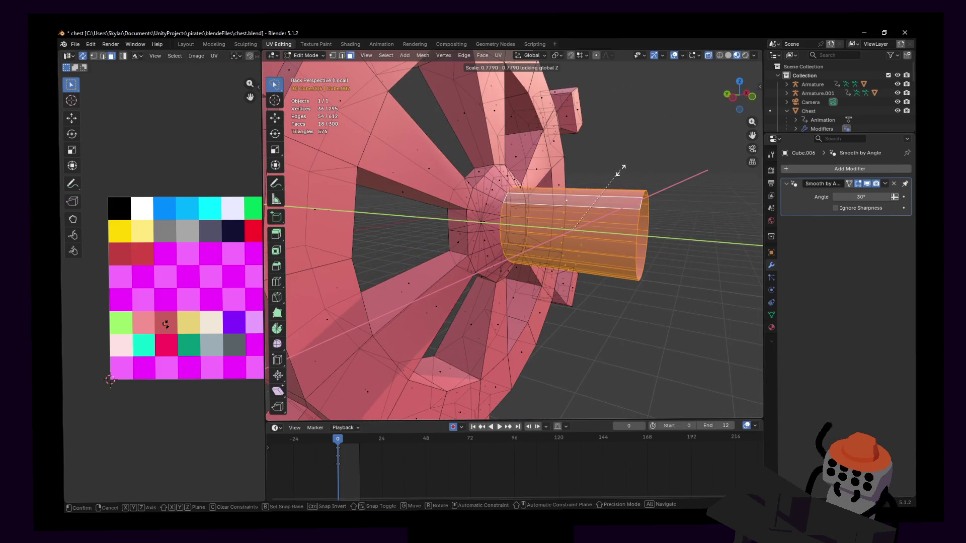
pyautogui.click(610, 173)
pyautogui.press('Tab')
pyautogui.hotkey('shift', '`')
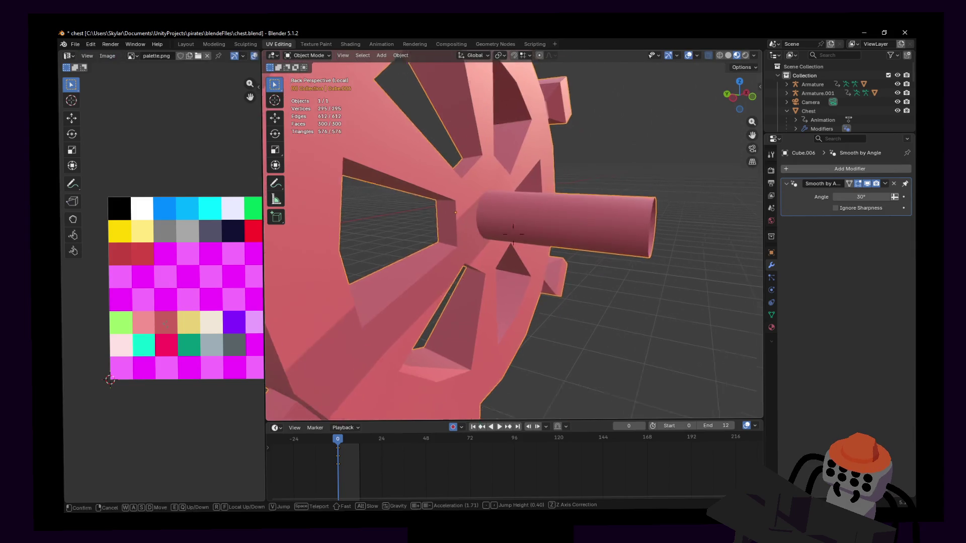
# Back the view away from the wheel and lower it below the wheel.
pyautogui.press('s')
pyautogui.press('q')
pyautogui.click(595, 217)
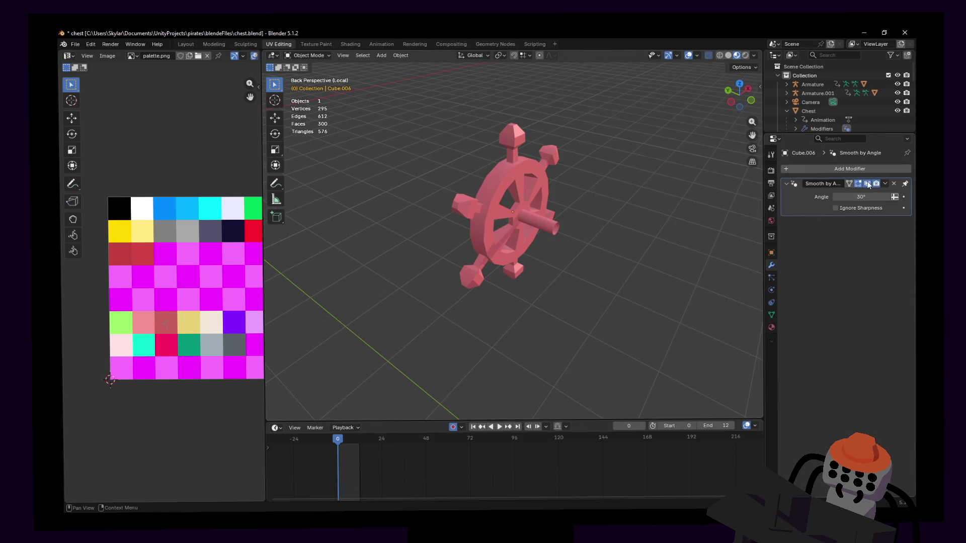
# Exit local view and orbit to frame the wheel on the deck beside the mast.
pyautogui.press('KP_Divide')
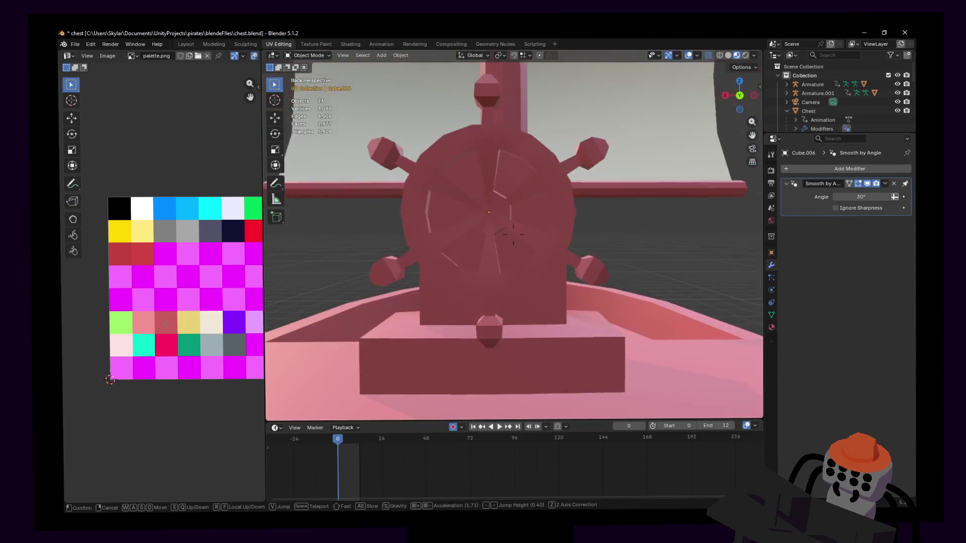
pyautogui.hotkey('shift', '`')
pyautogui.press('a')
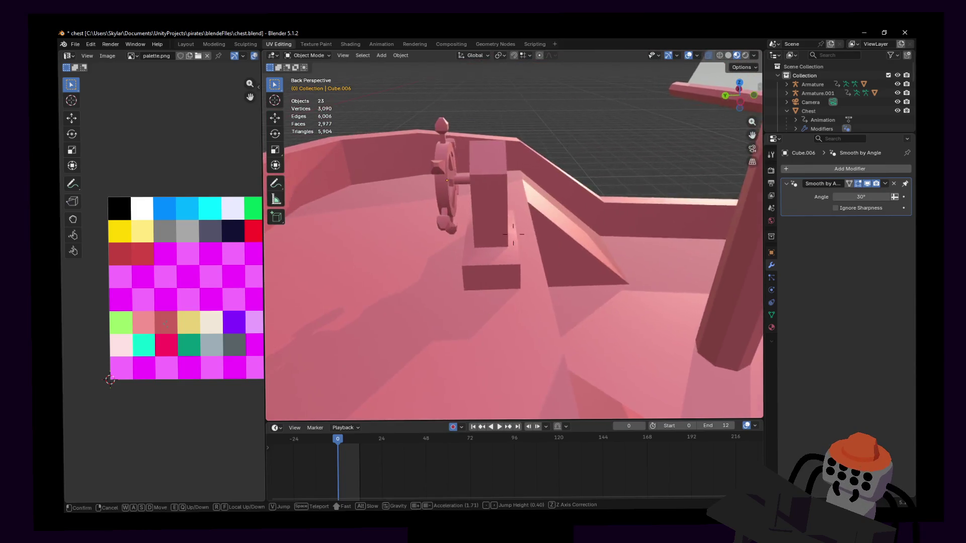
pyautogui.press('w')
pyautogui.click(592, 145)
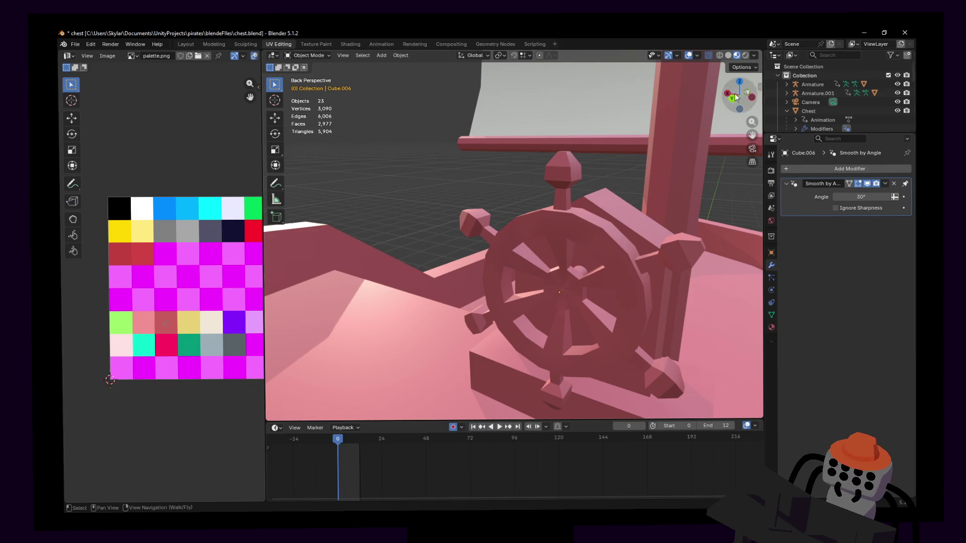
pyautogui.moveTo(596, 189)
pyautogui.mouseDown(button='middle')
pyautogui.moveTo(578, 184)
pyautogui.moveTo(594, 181)
pyautogui.mouseUp(button='middle')
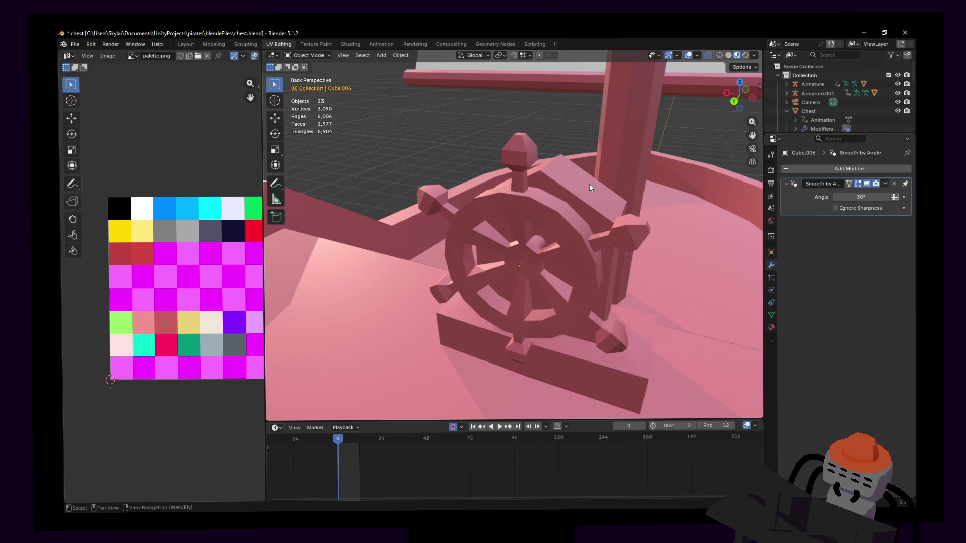
pyautogui.moveTo(589, 143); pyautogui.dragTo(530, 186, button='middle')
# Select the ship's wheel and apply Shade Smooth.
pyautogui.click(516, 163)
pyautogui.rightClick(517, 163)
pyautogui.click(513, 155)
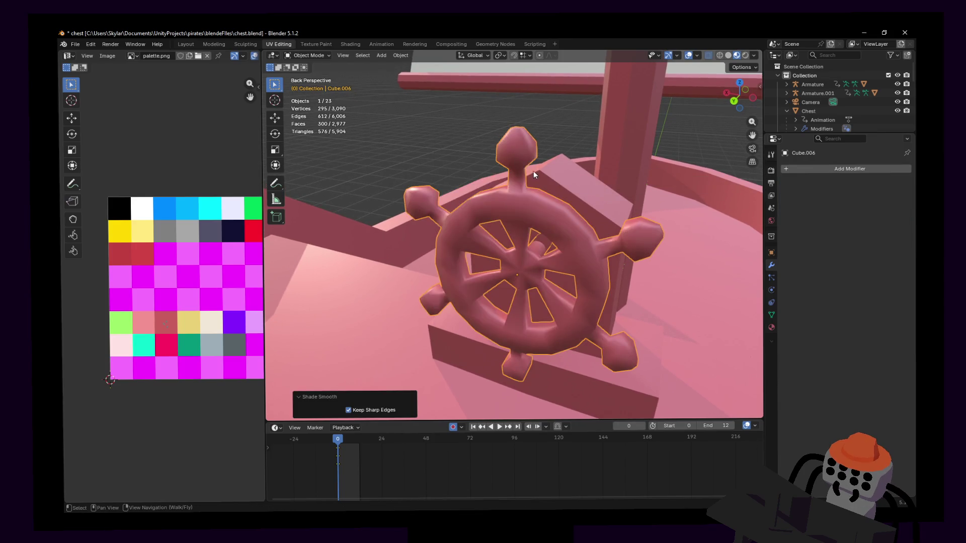
# In Edit Mode, select an edge loop on the top handle and level the view.
pyautogui.press('Tab')
pyautogui.press('KP_Decimal')
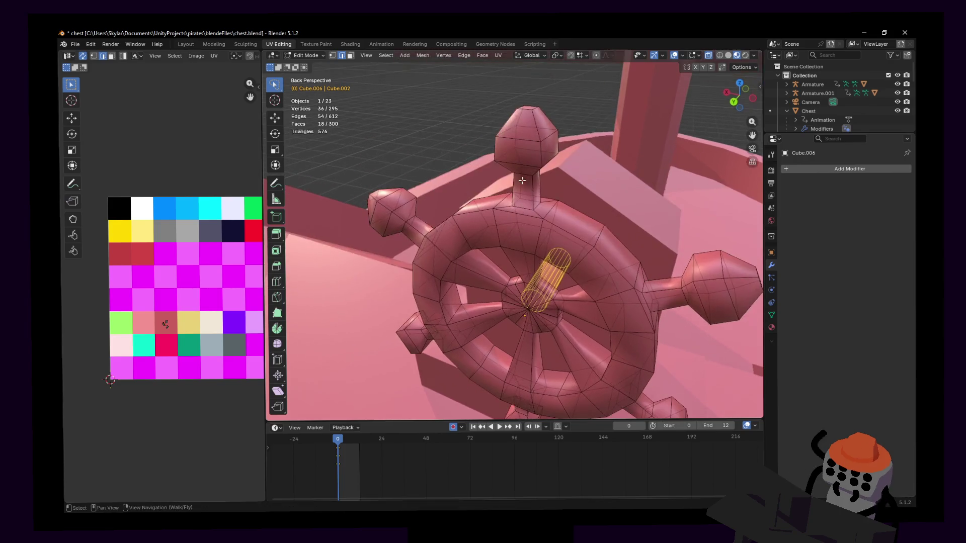
pyautogui.keyDown('alt'); pyautogui.click(523, 208); pyautogui.keyUp('alt')
pyautogui.hotkey('shift', '`')
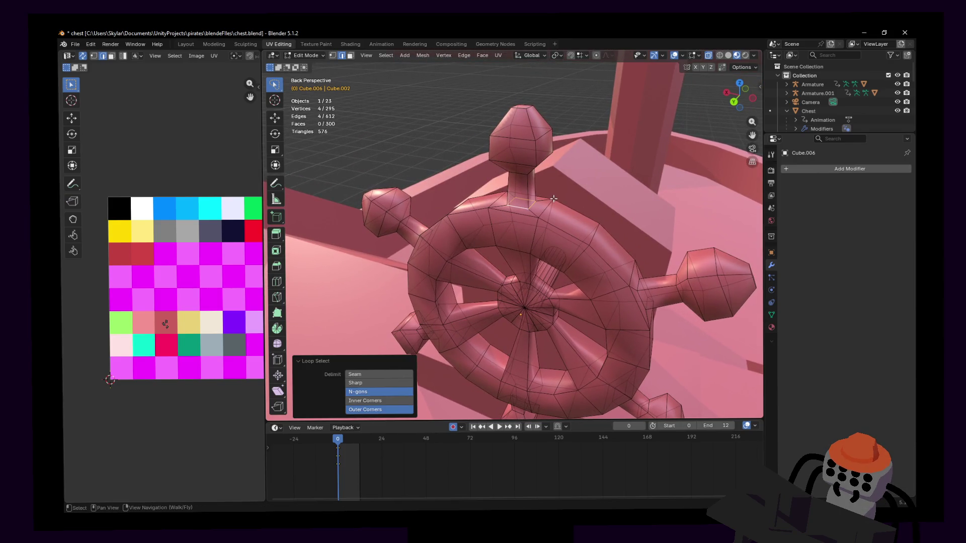
pyautogui.press('s')
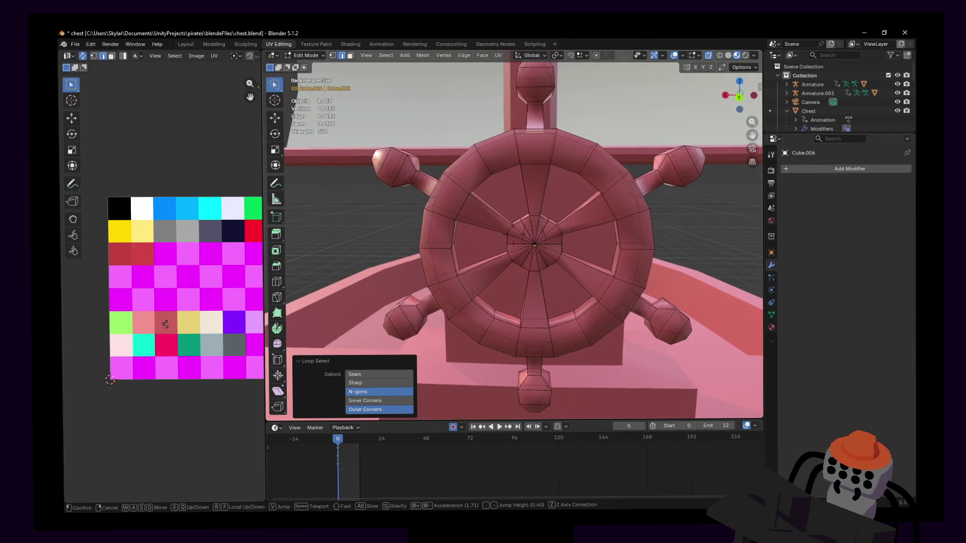
pyautogui.click(581, 212)
# In Object Mode, Shade Auto Smooth the wheel at 30°, then apply the Smooth by Angle modifier.
pyautogui.press('Tab')
pyautogui.rightClick(582, 212)
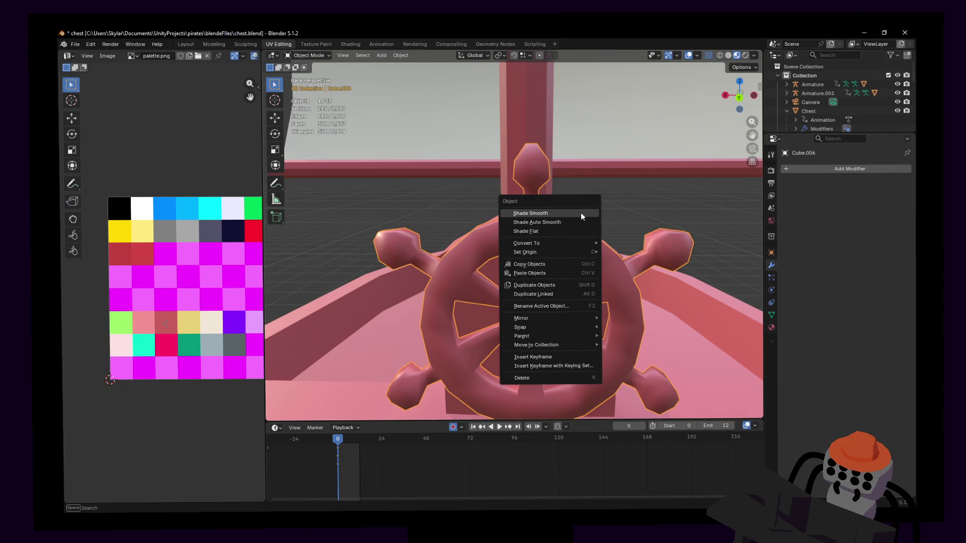
pyautogui.click(571, 218)
pyautogui.hotkey('shift', '`')
pyautogui.press('w')
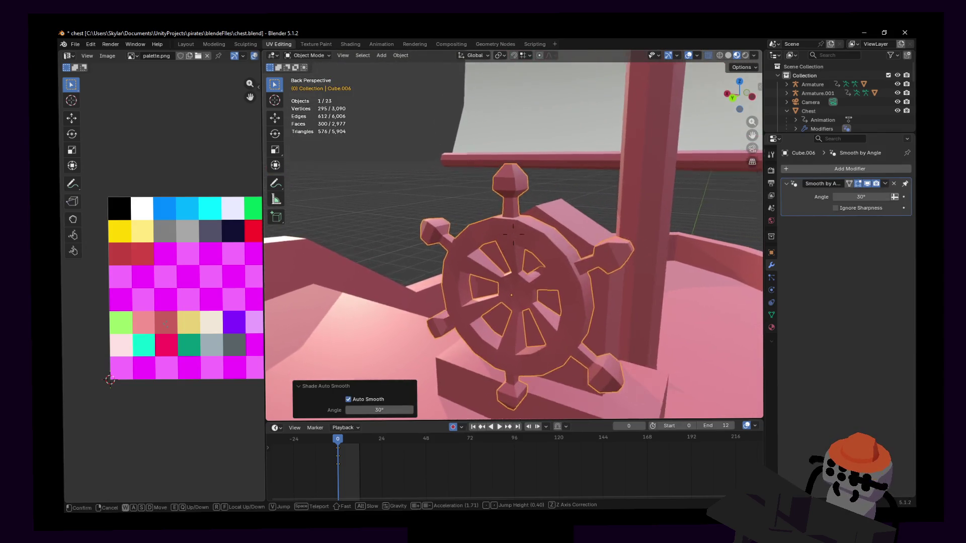
pyautogui.click(595, 198)
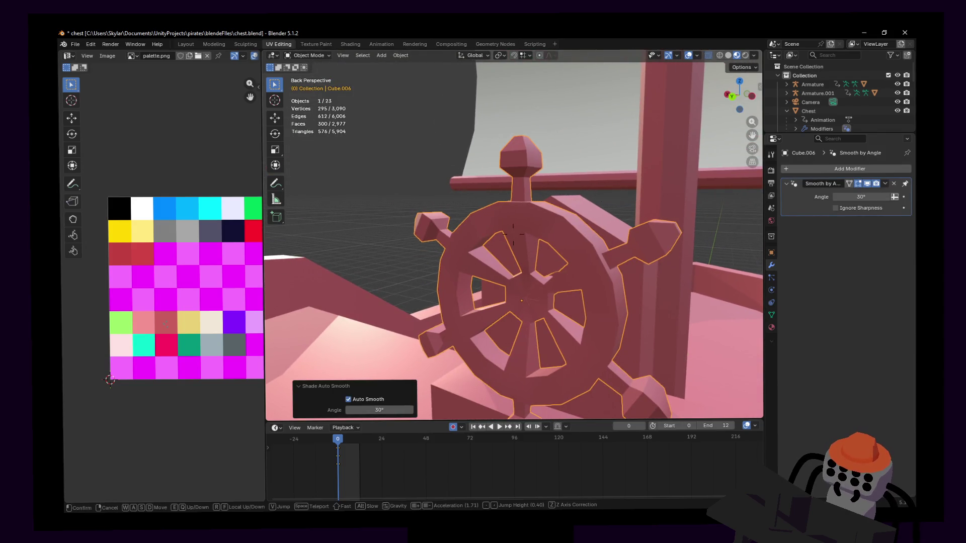
pyautogui.click(885, 183)
pyautogui.click(833, 194)
# Isolate the wheel in a straight-on back view, in Edit Mode with vertex selection.
pyautogui.moveTo(745, 194); pyautogui.dragTo(633, 192, button='middle')
pyautogui.press('KP_Divide')
pyautogui.press('ctrl+KP_1')
pyautogui.press('Tab')
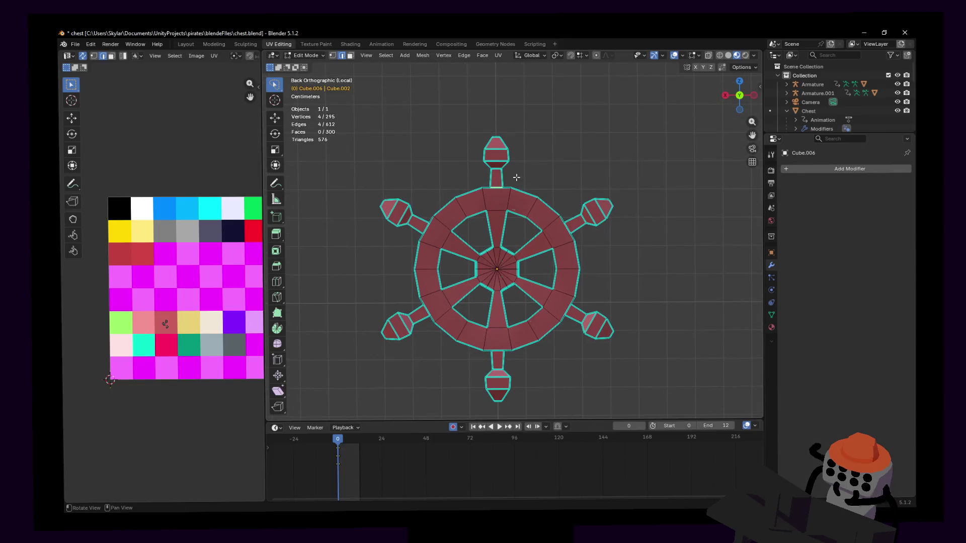
pyautogui.press('1')
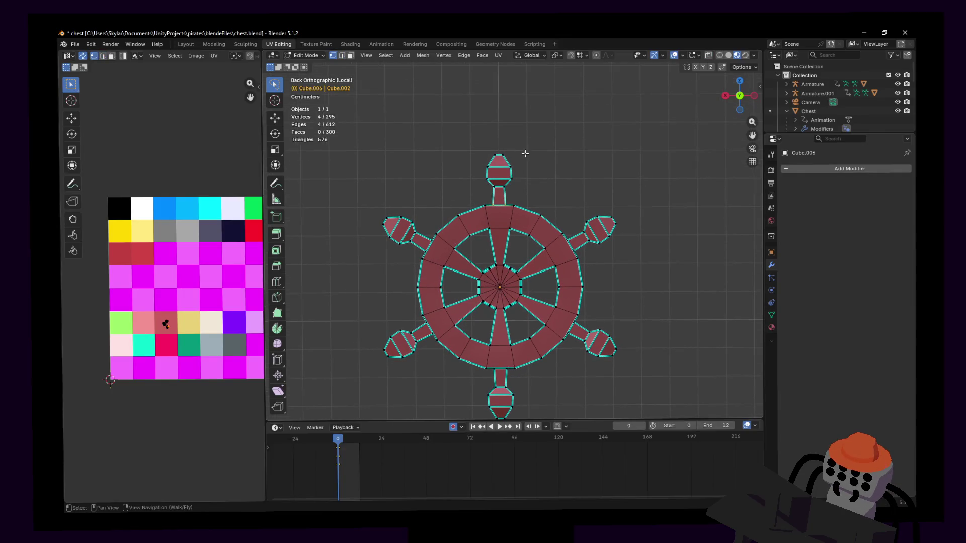
# Select all six handle knobs and their stems.
pyautogui.moveTo(502, 128)
pyautogui.mouseDown()
pyautogui.moveTo(480, 177)
pyautogui.moveTo(530, 191)
pyautogui.mouseUp()
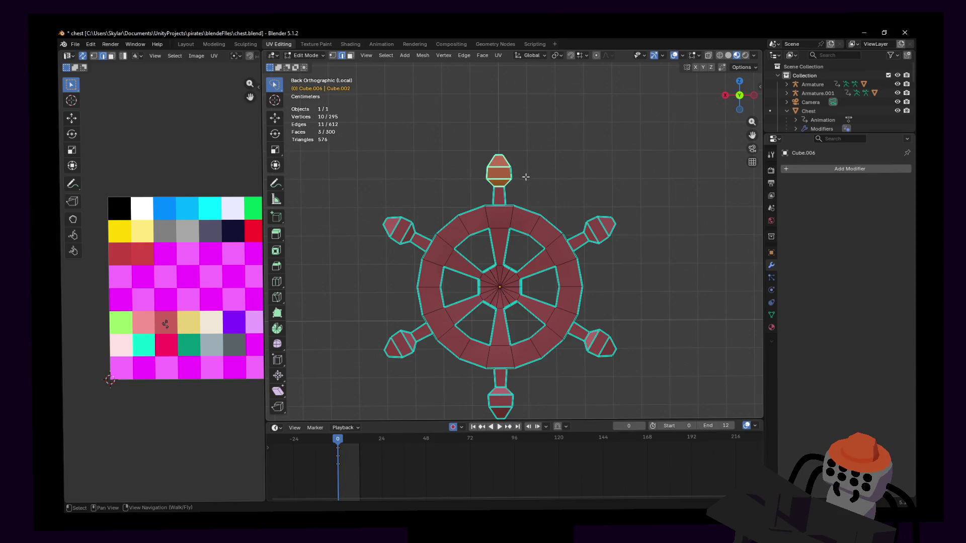
pyautogui.keyDown('shift'); pyautogui.moveTo(527, 177); pyautogui.dragTo(543, 175, button='middle'); pyautogui.keyUp('shift')
pyautogui.moveTo(549, 150)
pyautogui.mouseDown()
pyautogui.moveTo(489, 142)
pyautogui.moveTo(497, 193)
pyautogui.moveTo(549, 198)
pyautogui.moveTo(551, 176)
pyautogui.mouseUp()
pyautogui.moveTo(600, 216)
pyautogui.keyDown('shift'); pyautogui.mouseDown()
pyautogui.moveTo(655, 262)
pyautogui.moveTo(669, 244)
pyautogui.mouseUp(); pyautogui.keyUp('shift')
pyautogui.scroll(1, 618, 208)
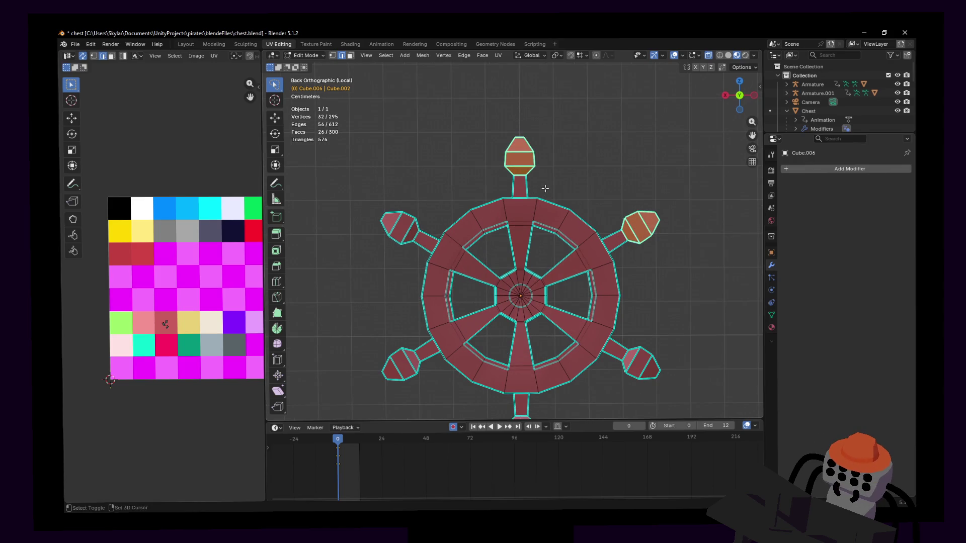
pyautogui.keyDown('shift'); pyautogui.moveTo(511, 171); pyautogui.dragTo(542, 188); pyautogui.keyUp('shift')
pyautogui.keyDown('shift'); pyautogui.moveTo(608, 242); pyautogui.dragTo(643, 265); pyautogui.keyUp('shift')
pyautogui.keyDown('shift'); pyautogui.moveTo(635, 312); pyautogui.dragTo(609, 219, button='middle'); pyautogui.keyUp('shift')
pyautogui.moveTo(585, 248)
pyautogui.keyDown('shift'); pyautogui.mouseDown()
pyautogui.moveTo(602, 317)
pyautogui.moveTo(696, 251)
pyautogui.moveTo(601, 242)
pyautogui.mouseUp(); pyautogui.keyUp('shift')
pyautogui.keyDown('shift'); pyautogui.moveTo(500, 307); pyautogui.dragTo(548, 299, button='middle'); pyautogui.keyUp('shift')
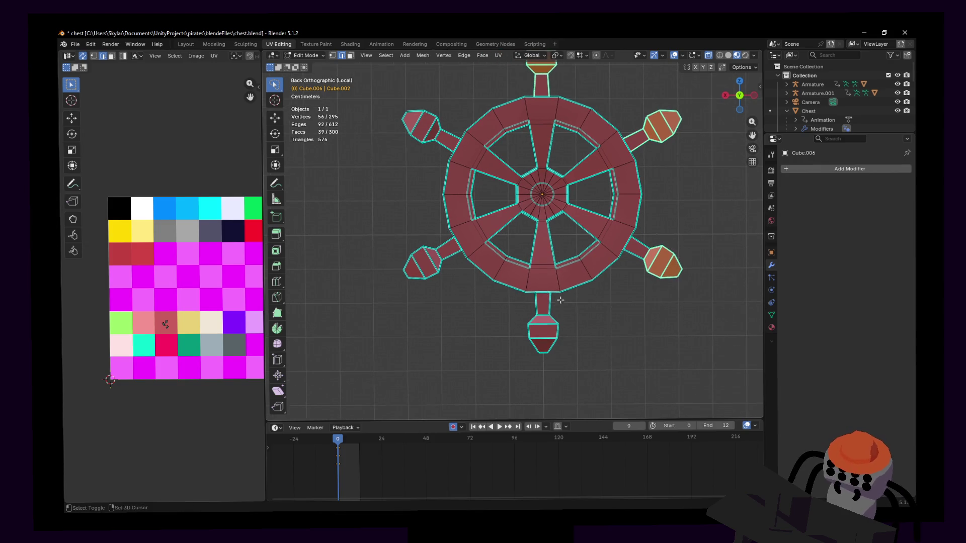
pyautogui.moveTo(525, 299)
pyautogui.keyDown('shift'); pyautogui.mouseDown()
pyautogui.moveTo(546, 382)
pyautogui.moveTo(524, 302)
pyautogui.mouseUp(); pyautogui.keyUp('shift')
pyautogui.keyDown('shift'); pyautogui.moveTo(456, 264); pyautogui.dragTo(491, 313, button='middle'); pyautogui.keyUp('shift')
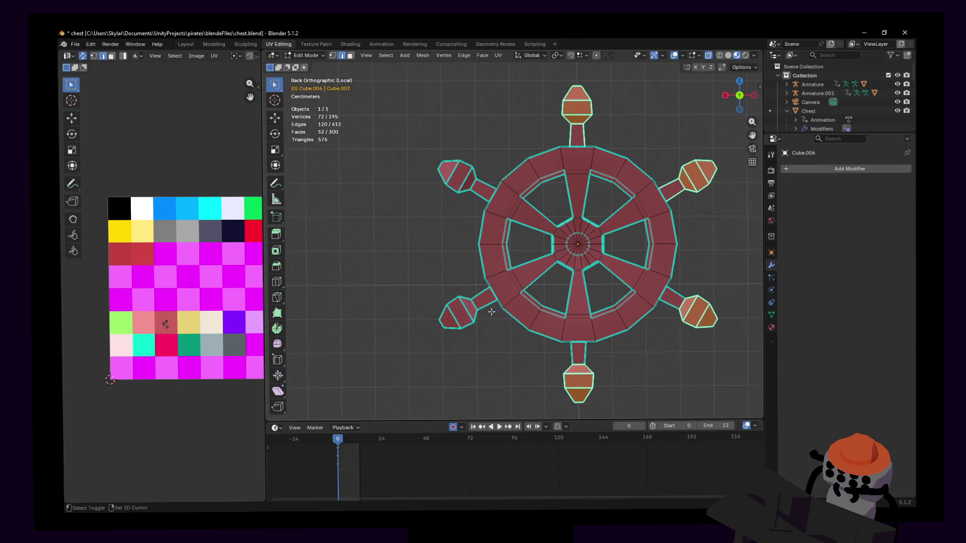
pyautogui.moveTo(474, 272)
pyautogui.keyDown('shift'); pyautogui.mouseDown()
pyautogui.moveTo(422, 362)
pyautogui.moveTo(473, 274)
pyautogui.mouseUp(); pyautogui.keyUp('shift')
pyautogui.keyDown('shift'); pyautogui.moveTo(481, 210); pyautogui.dragTo(491, 262, button='middle'); pyautogui.keyUp('shift')
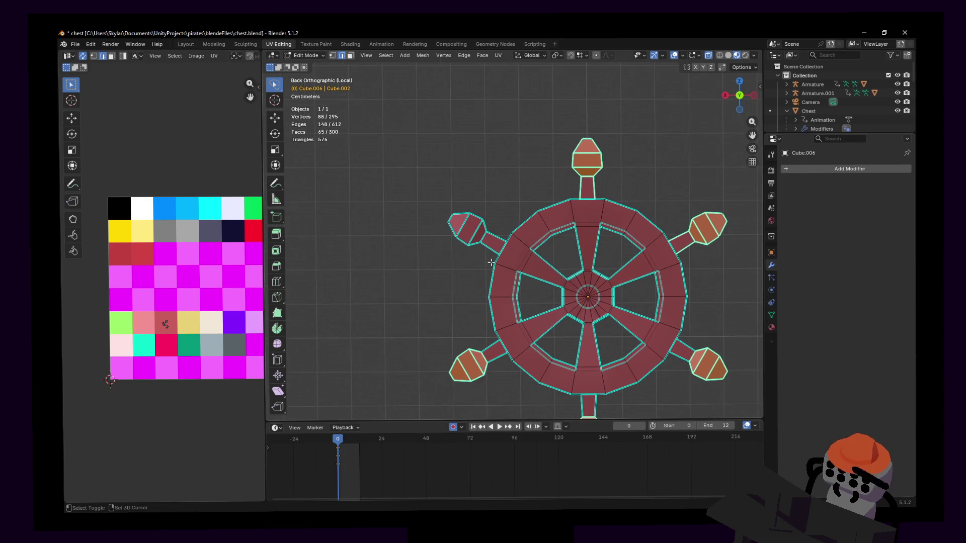
pyautogui.moveTo(497, 219)
pyautogui.keyDown('shift'); pyautogui.mouseDown()
pyautogui.moveTo(453, 187)
pyautogui.moveTo(496, 222)
pyautogui.moveTo(501, 247)
pyautogui.mouseUp(); pyautogui.keyUp('shift')
# Mark the selected knob and stem edges sharp and return to Object Mode.
pyautogui.hotkey('shift', '`')
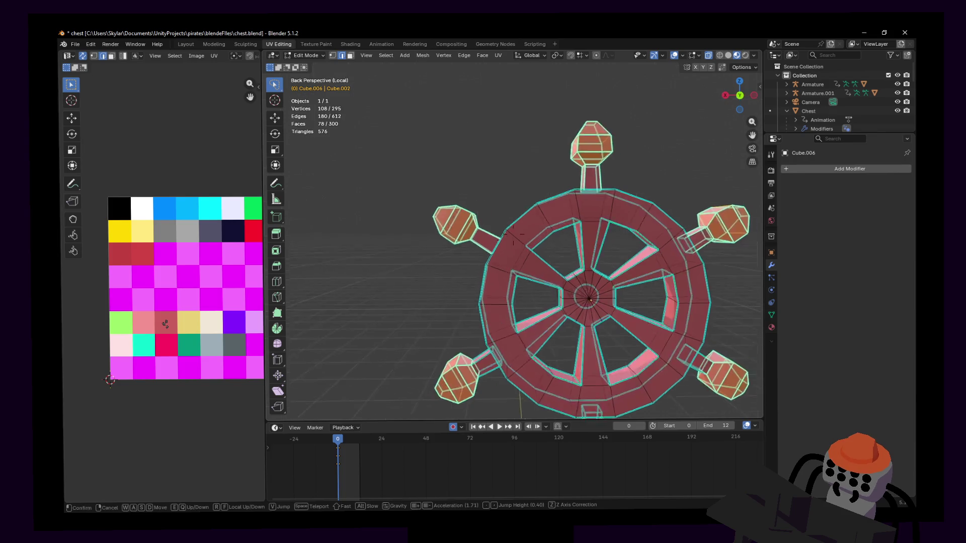
pyautogui.press('Escape')
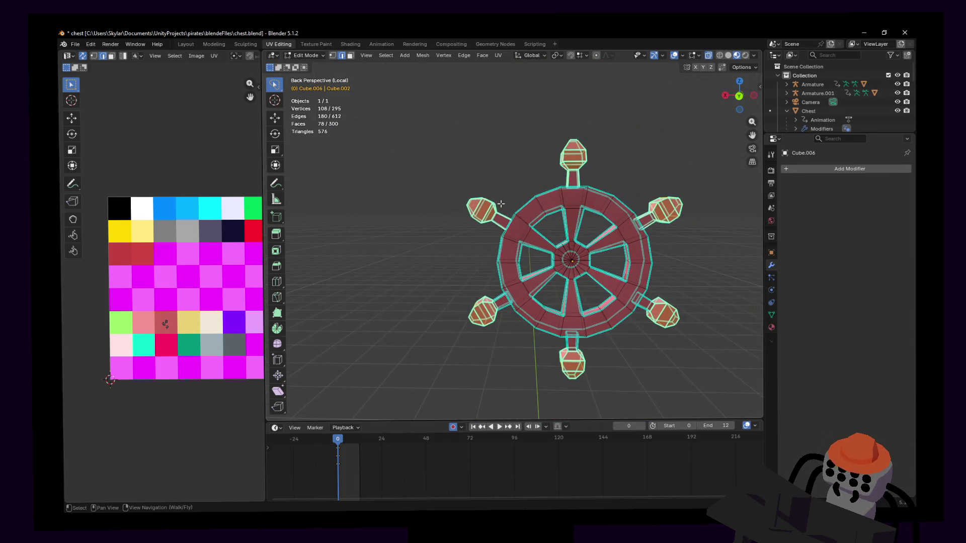
pyautogui.press('x')
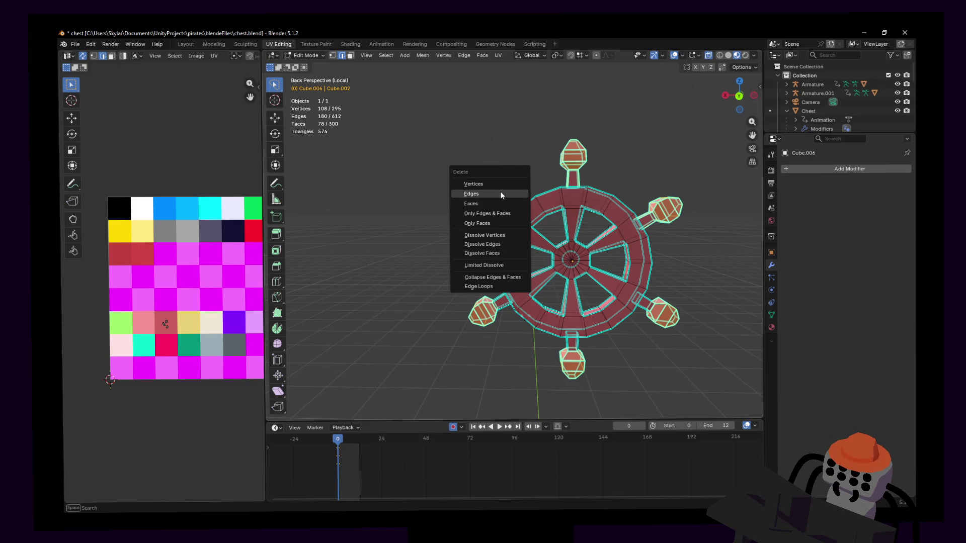
pyautogui.press('Escape')
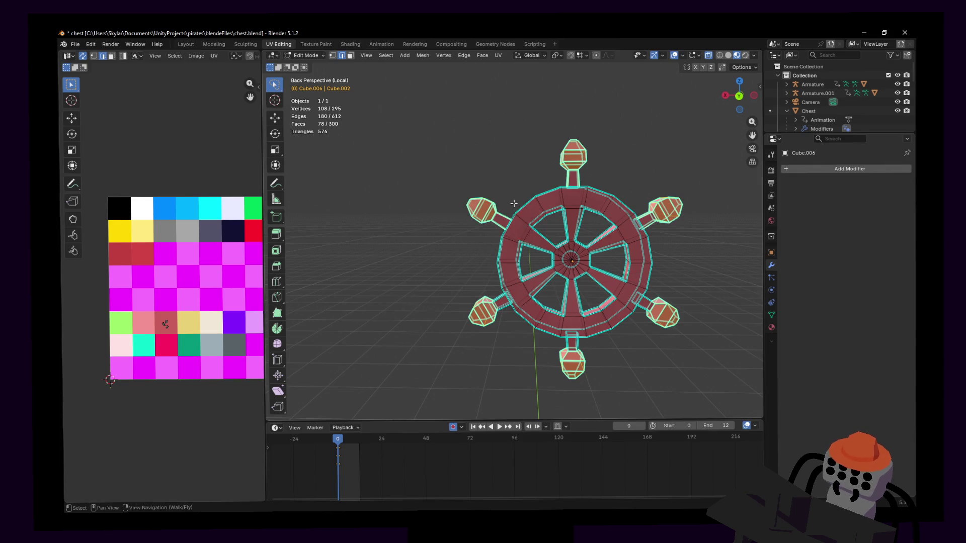
pyautogui.hotkey('ctrl', 'e')
pyautogui.click(472, 374)
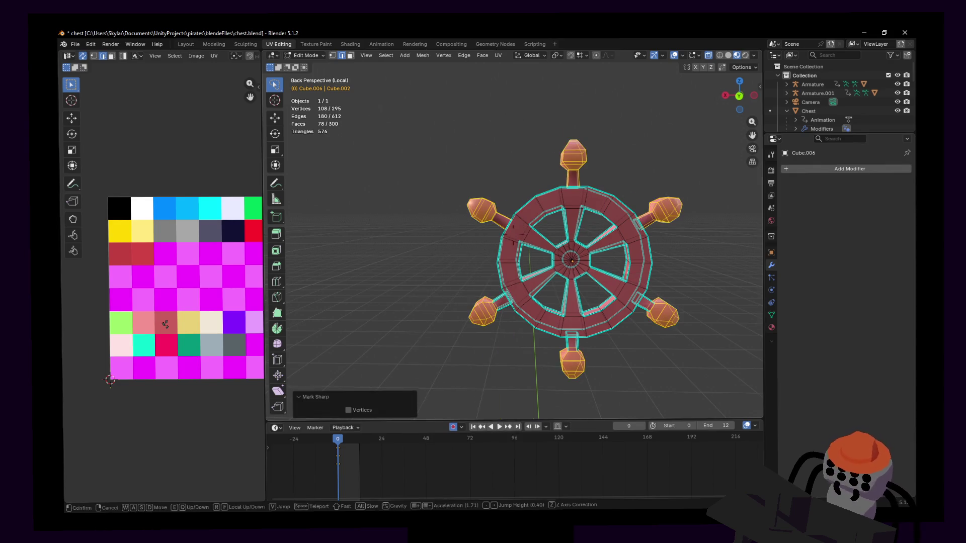
pyautogui.press('Tab')
pyautogui.hotkey('shift', '`')
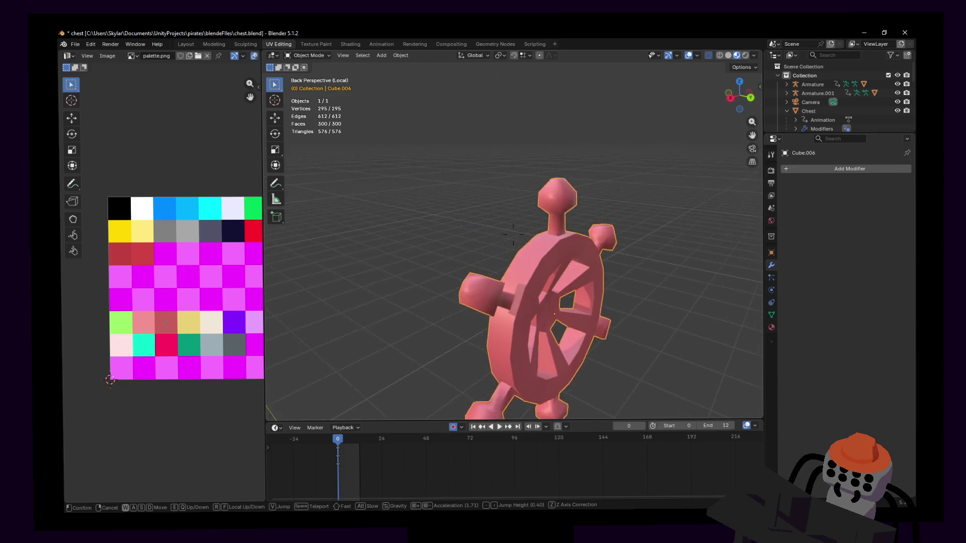
# Walk the view around the wheel to inspect the smooth shading and sharp knobs.
pyautogui.press('s')
pyautogui.press('d')
pyautogui.press('w')
pyautogui.press('d')
pyautogui.press('a')
pyautogui.press('d')
pyautogui.click(521, 185)
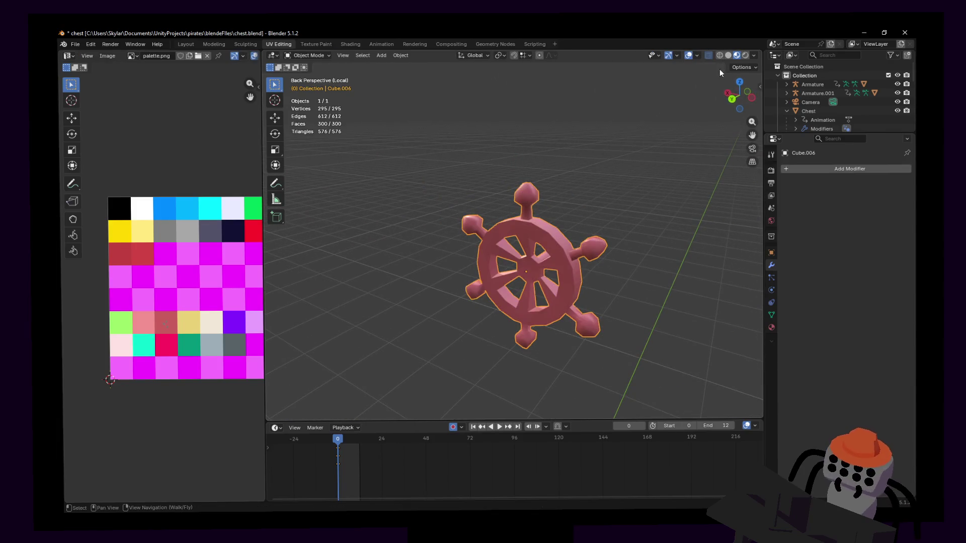
# Deselect and reselect the wheel, frame it in view, and enter Edit Mode.
pyautogui.click(594, 208)
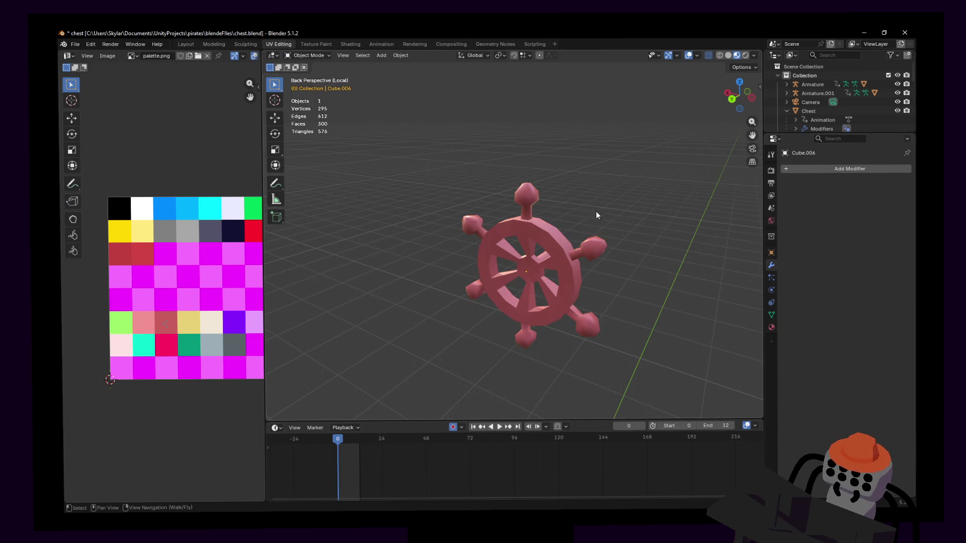
pyautogui.hotkey('shift', '`')
pyautogui.click(604, 248)
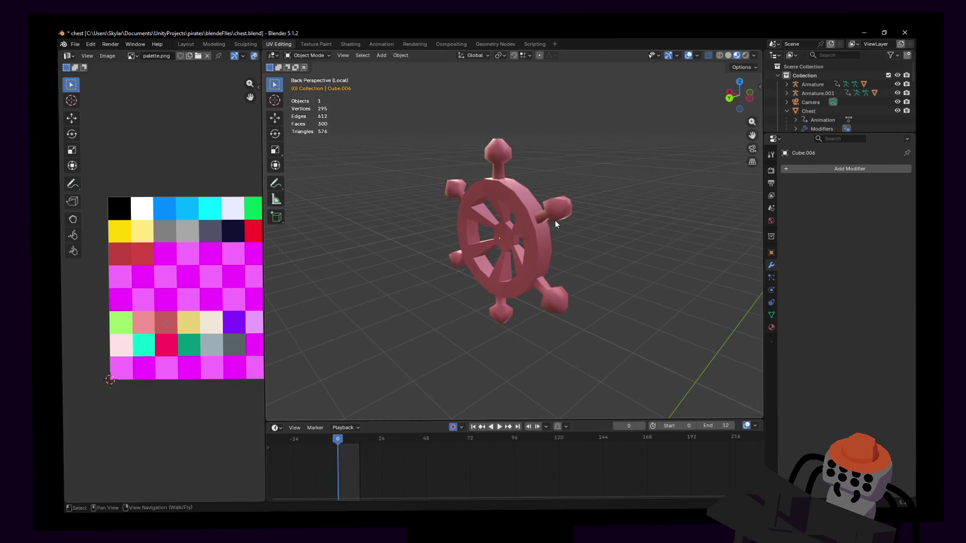
pyautogui.click(543, 217)
pyautogui.press('KP_Decimal')
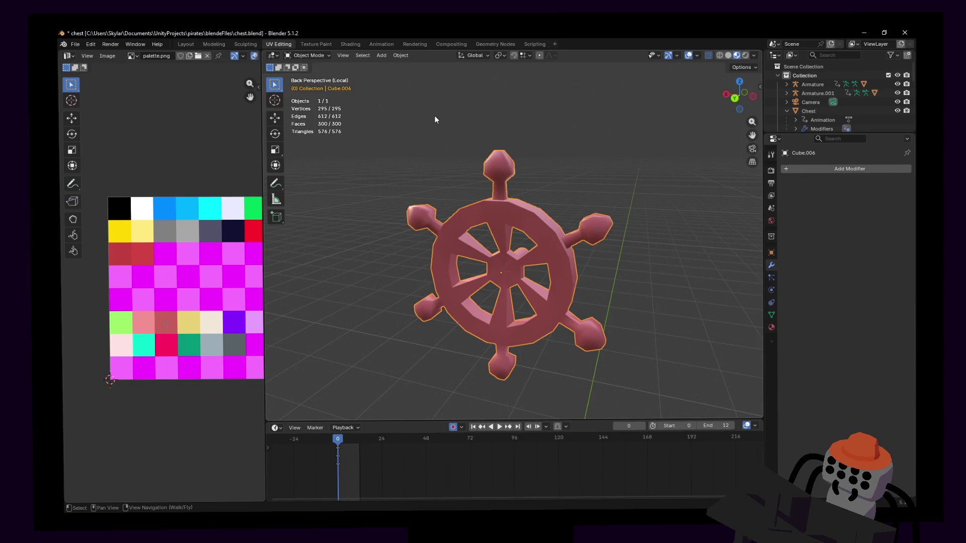
pyautogui.press('Tab')
# Select the whole wheel mesh, look closer, and return to Object Mode.
pyautogui.press('a')
pyautogui.hotkey('shift', '`')
pyautogui.press('w')
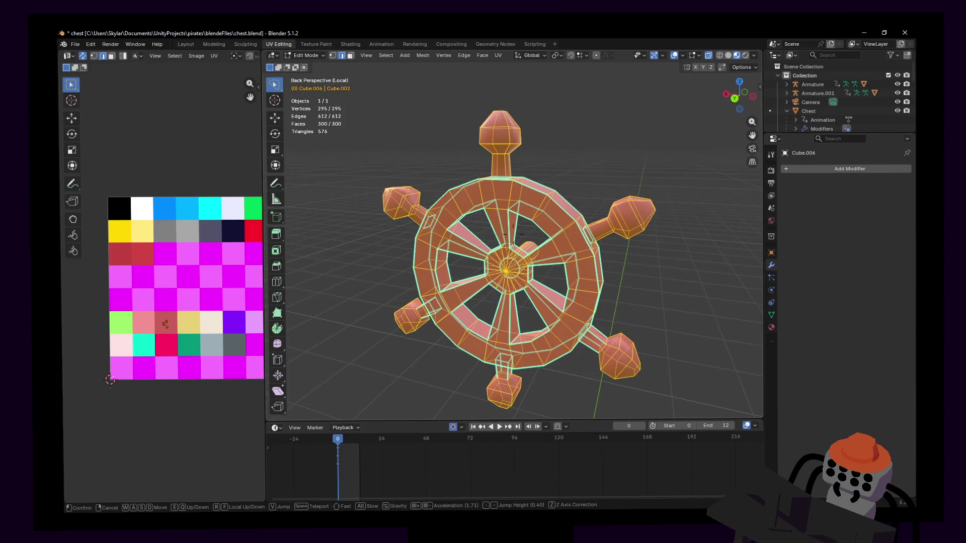
pyautogui.press('Escape')
pyautogui.press('Tab')
# Exit local view, deselect the wheel, and view it standing on the deck by the mast.
pyautogui.press('KP_Divide')
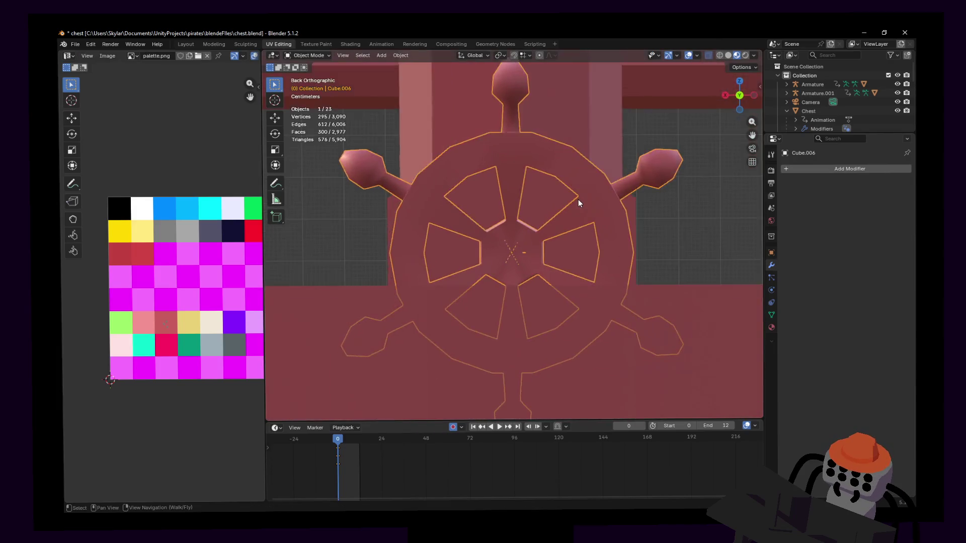
pyautogui.click(520, 162)
pyautogui.hotkey('shift', '`')
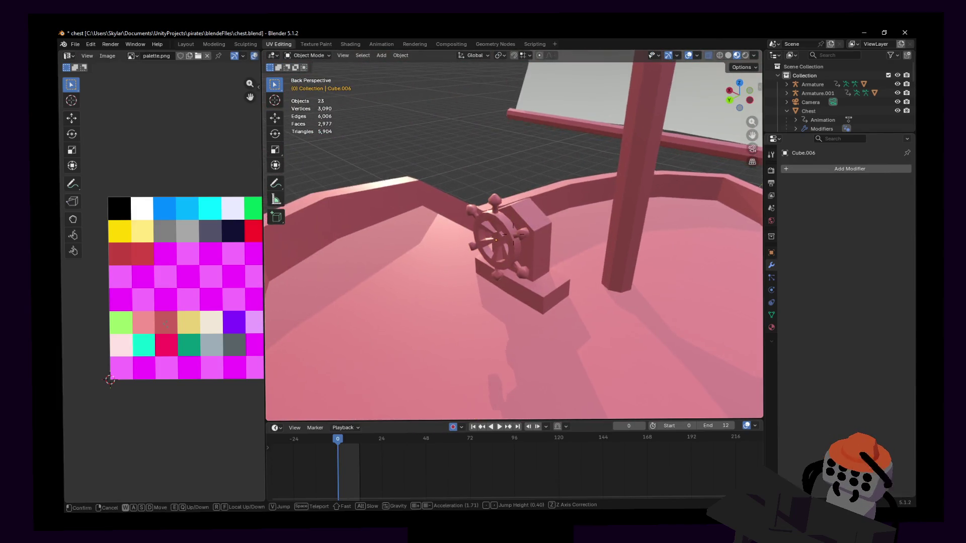
pyautogui.hotkey('shift', 's')
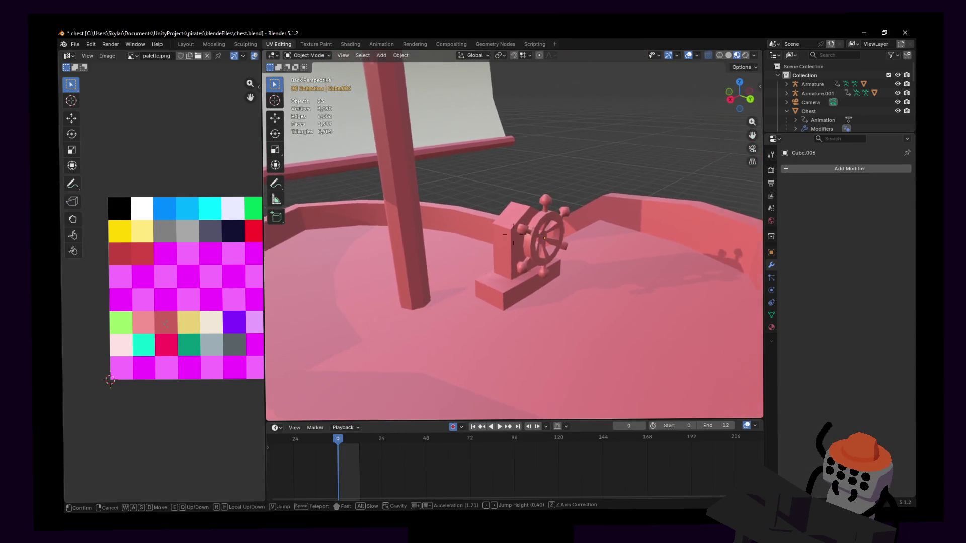
pyautogui.click(523, 184)
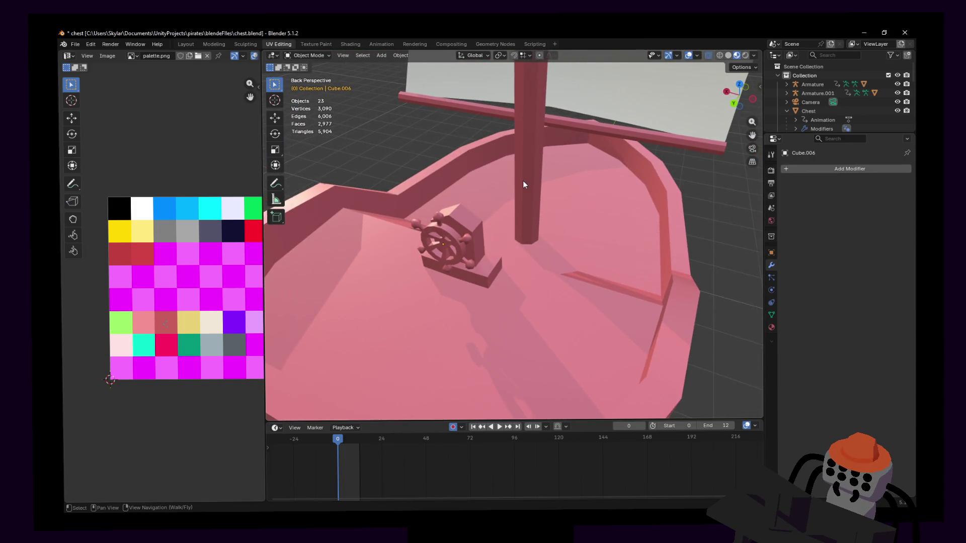
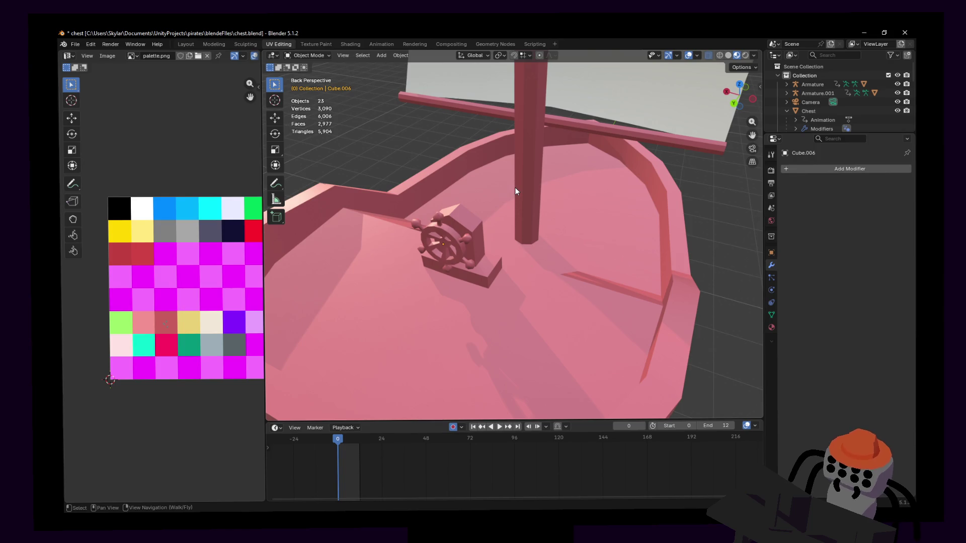
# Select the ship hull in Edit Mode and pick the wheel block's top edge.
pyautogui.moveTo(496, 163); pyautogui.dragTo(515, 217, button='middle')
pyautogui.click(553, 235)
pyautogui.press('Tab')
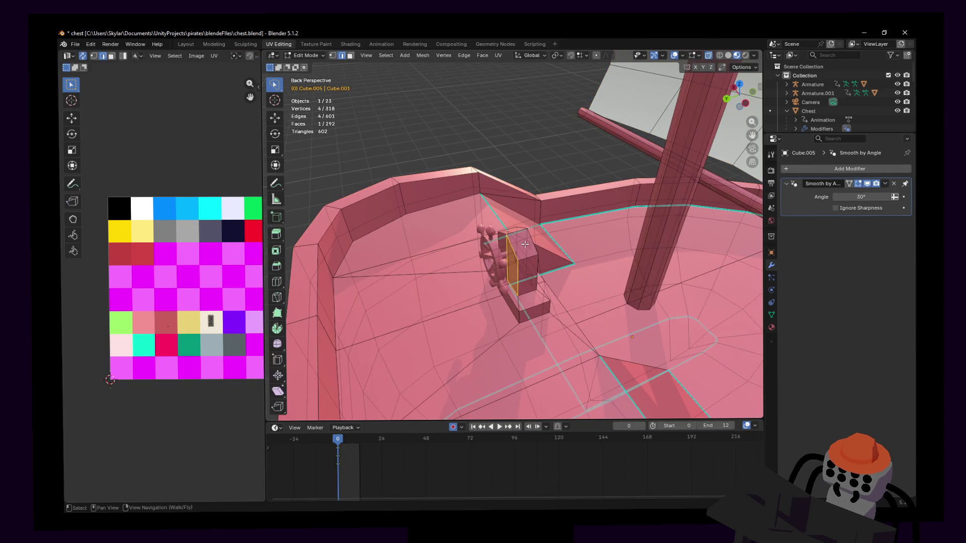
pyautogui.hotkey('shift', '`')
pyautogui.click(532, 243)
pyautogui.click(530, 261)
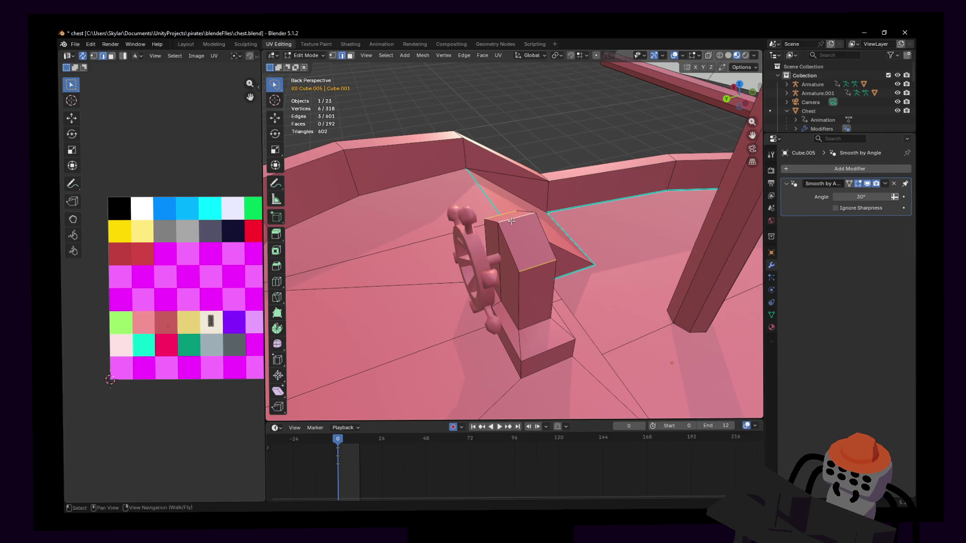
# Round the selected edges with LoopTools Circle, bevel them, and return to Object Mode.
pyautogui.rightClick(515, 197)
pyautogui.moveTo(516, 198)
pyautogui.click(552, 199)
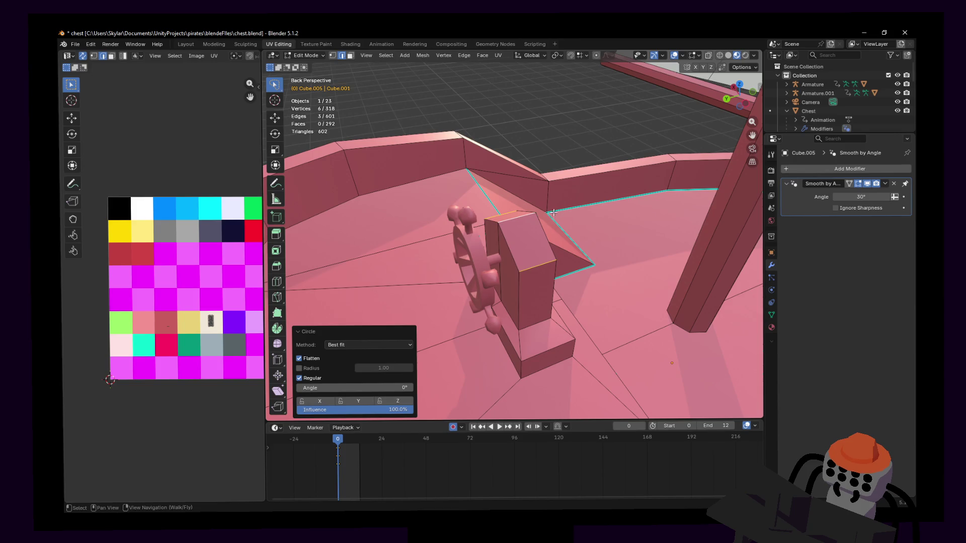
pyautogui.hotkey('ctrl', 'b')
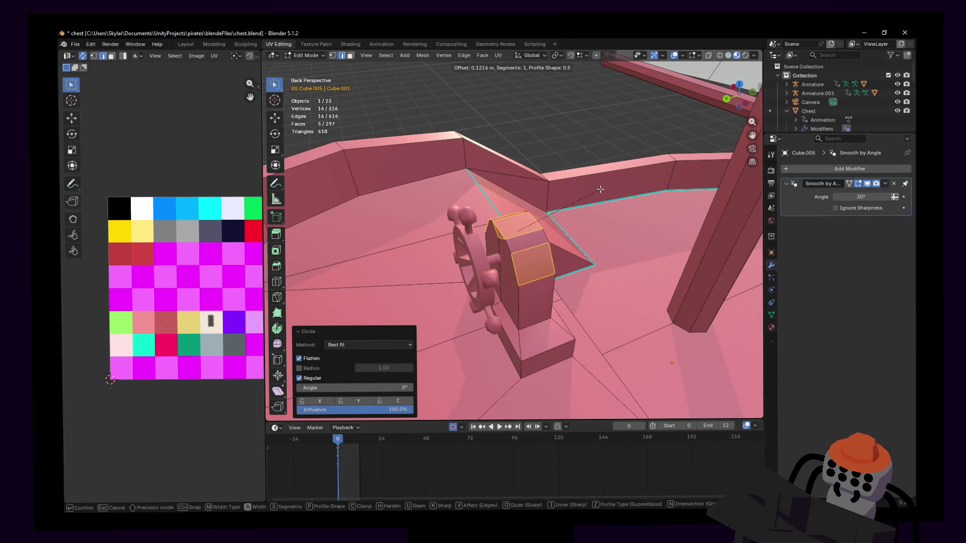
pyautogui.click(600, 189)
pyautogui.press('Tab')
# Move in close to the wheel block in Edit Mode and bring up the Edge menu, then dismiss it.
pyautogui.hotkey('shift', '`')
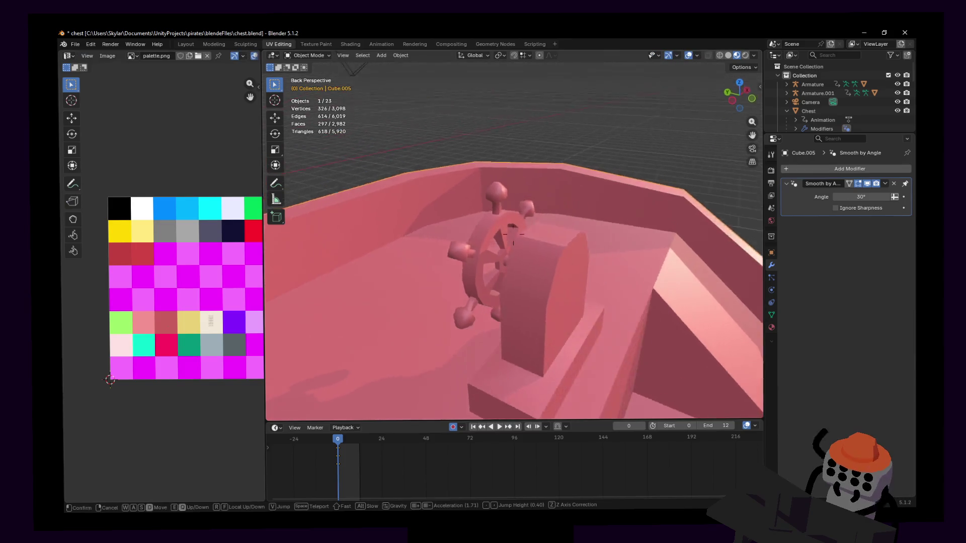
pyautogui.press('w')
pyautogui.click(629, 197)
pyautogui.press('Tab')
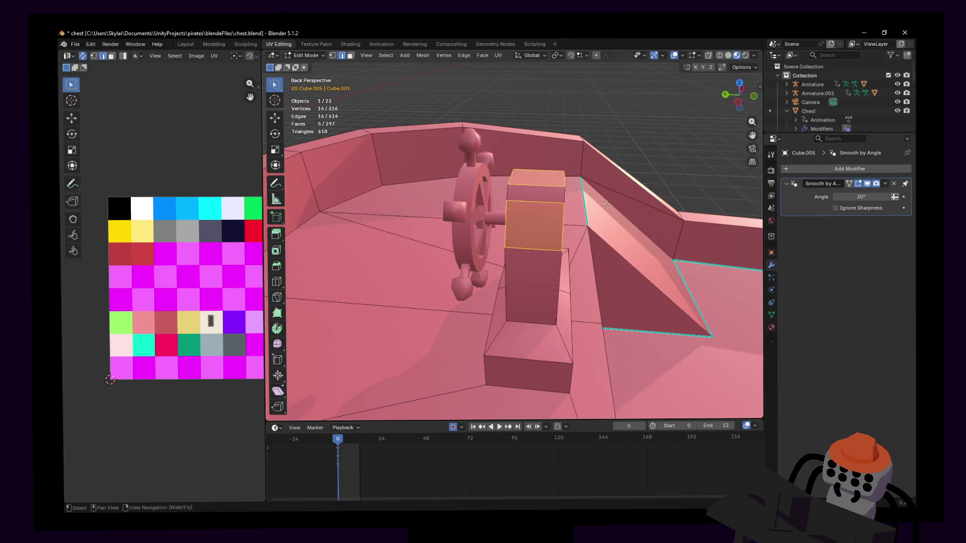
pyautogui.moveTo(609, 204); pyautogui.dragTo(616, 199, button='middle')
pyautogui.hotkey('shift', '`')
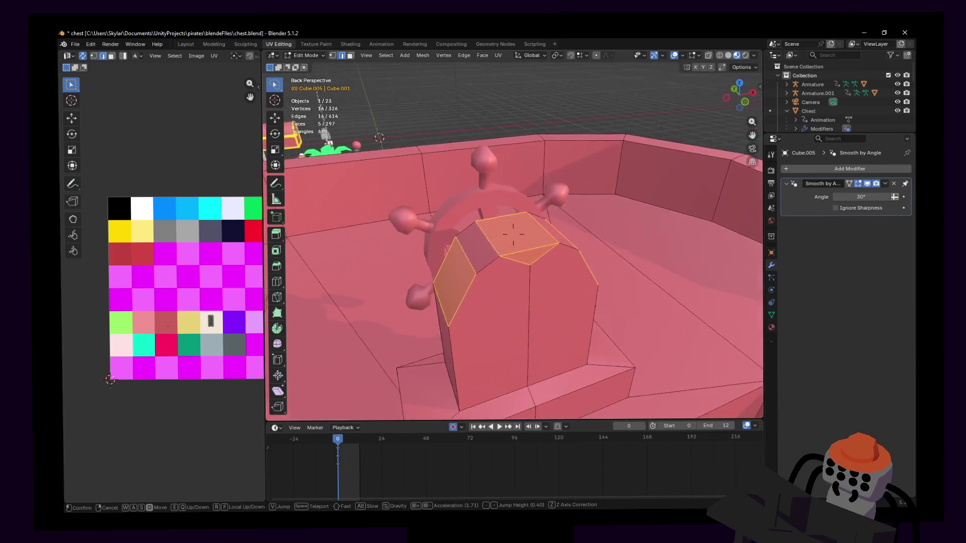
pyautogui.click(620, 195)
pyautogui.hotkey('ctrl', 'e')
pyautogui.moveTo(620, 195)
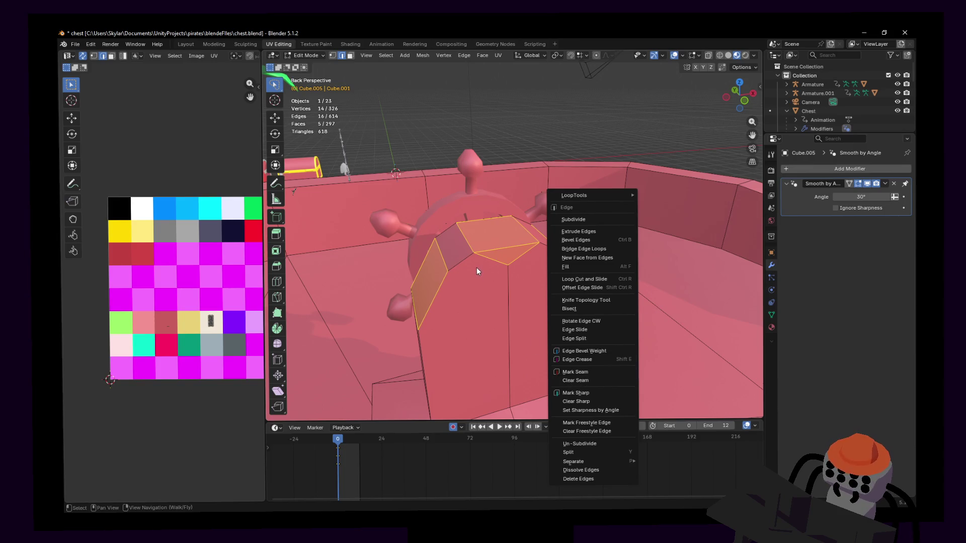
pyautogui.press('Escape')
# Leave Edit Mode and fly the view back to frame the ship's deck.
pyautogui.press('Tab')
pyautogui.hotkey('shift', '`')
pyautogui.press('w')
pyautogui.click(528, 241)
pyautogui.hotkey('shift', '`')
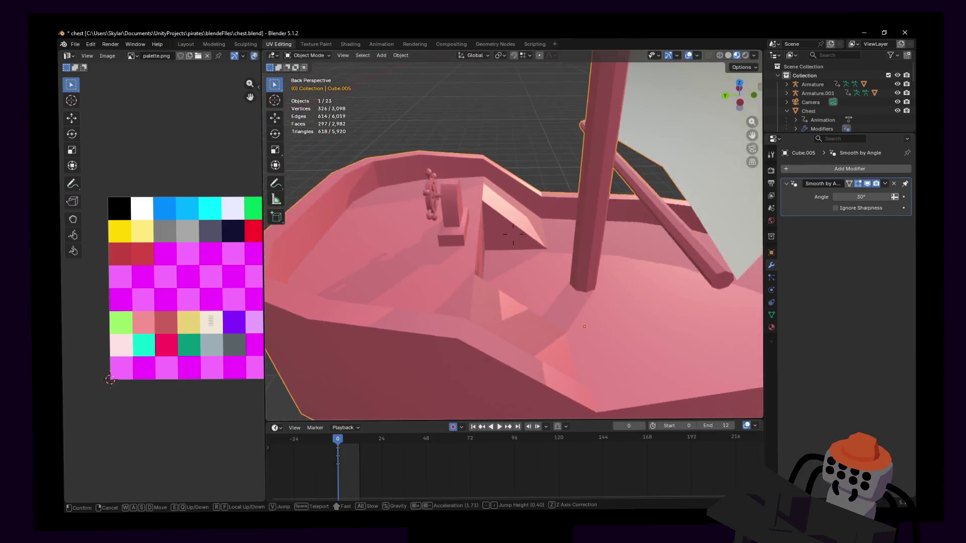
pyautogui.click(519, 221)
# Enter Edit Mode on the hull and move the view toward the wheel and ramp.
pyautogui.press('Tab')
pyautogui.hotkey('shift', '`')
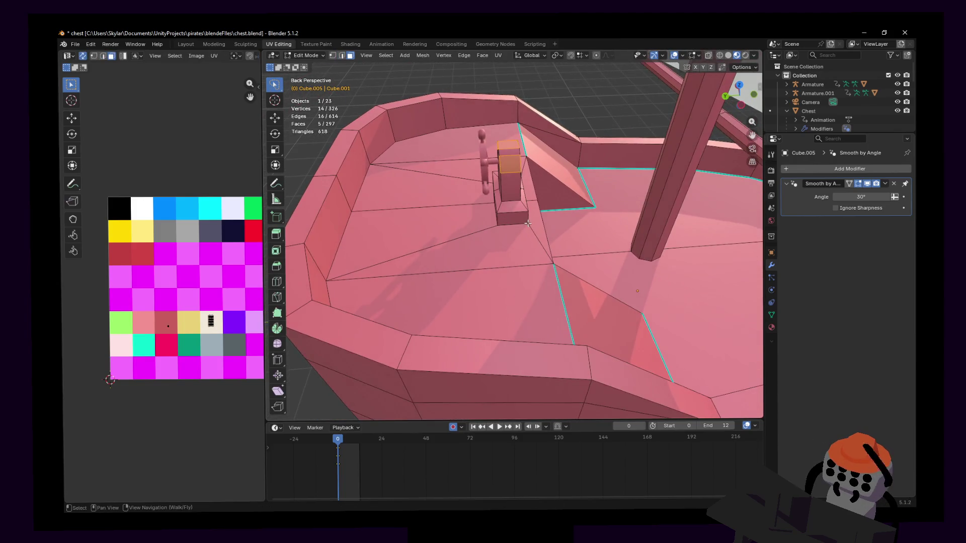
pyautogui.click(523, 230)
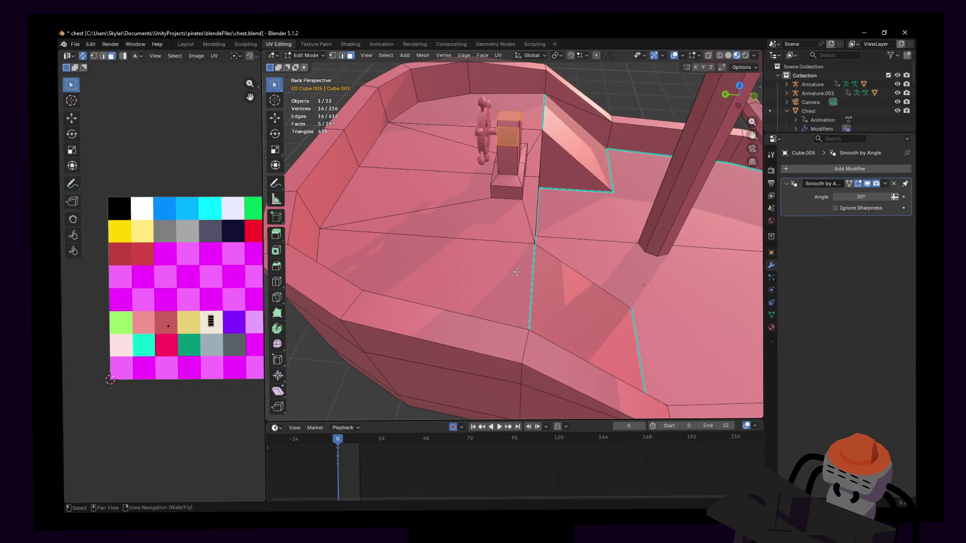
pyautogui.hotkey('ctrl', 'r')
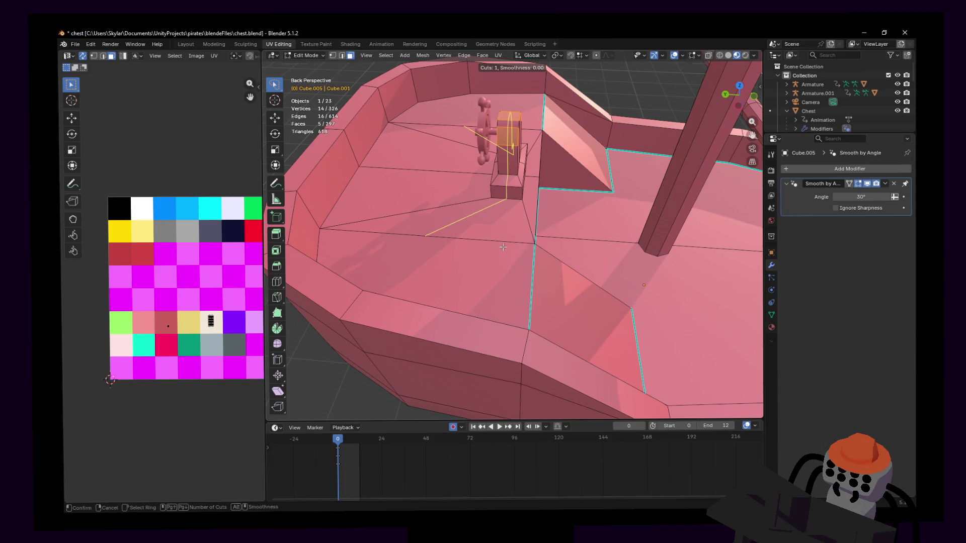
pyautogui.press('Escape')
pyautogui.hotkey('shift', '`')
pyautogui.press('w')
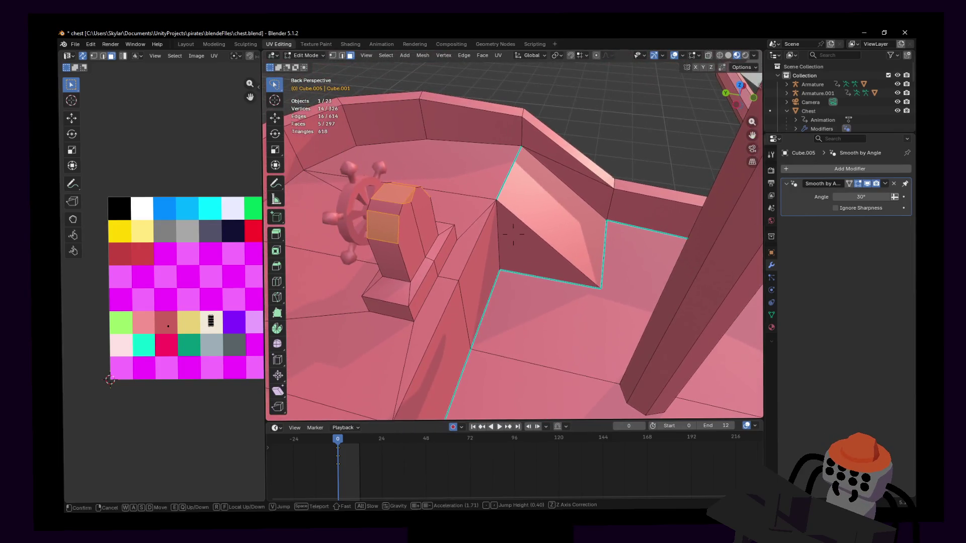
pyautogui.press('s')
pyautogui.click(496, 216)
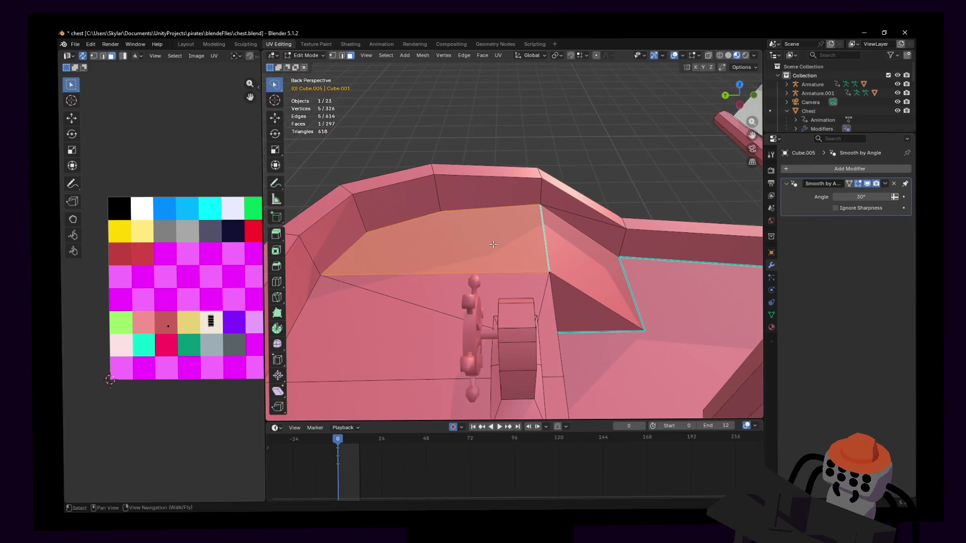
# Select the back deck face, get in close, and add a 5-cut loop across the ramp.
pyautogui.click(493, 245)
pyautogui.hotkey('shift', '`')
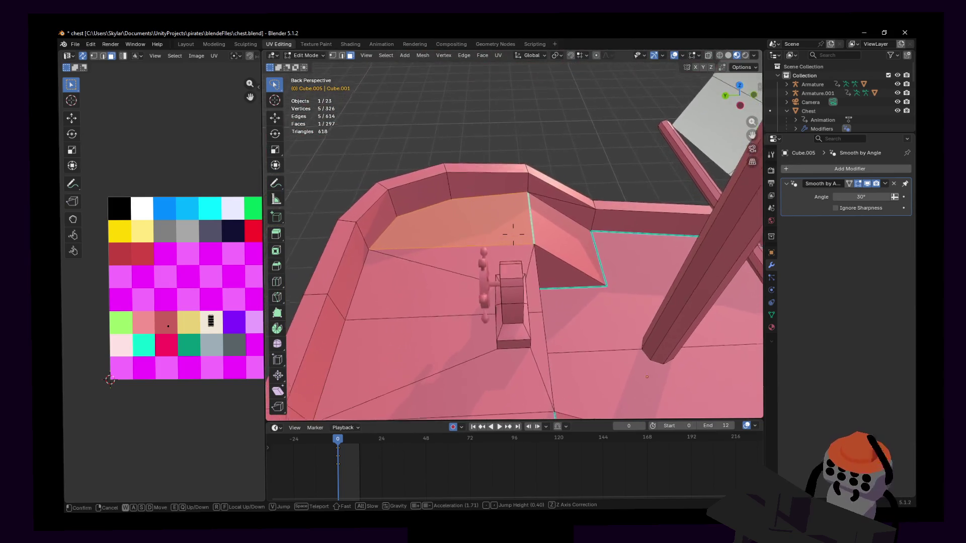
pyautogui.click(504, 273)
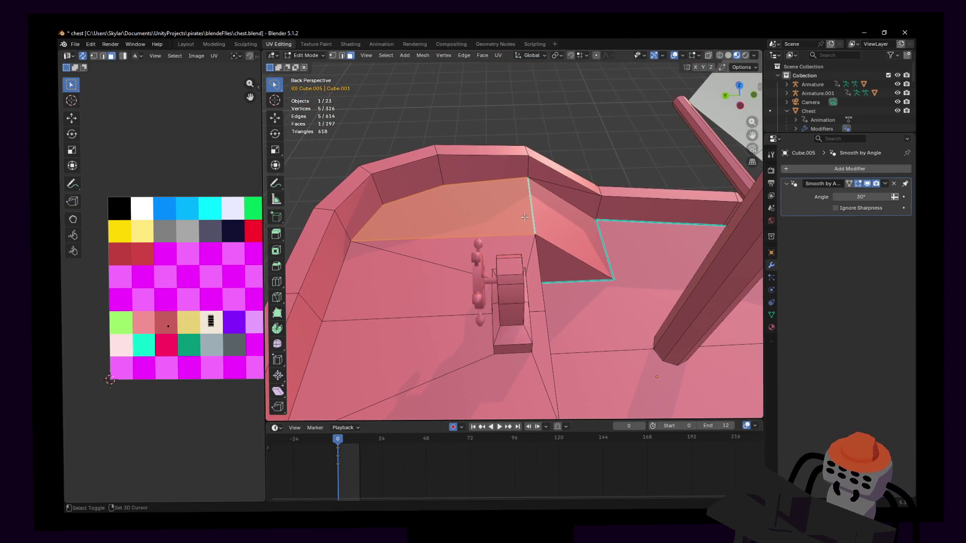
pyautogui.hotkey('shift', '`')
pyautogui.press('w')
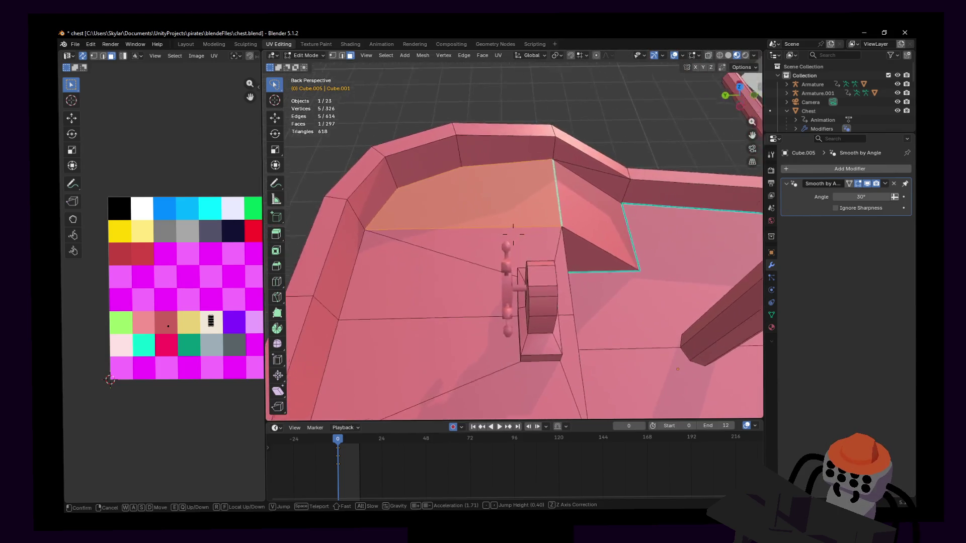
pyautogui.hotkey('shift', 'q')
pyautogui.click(513, 234)
pyautogui.hotkey('ctrl', 'r')
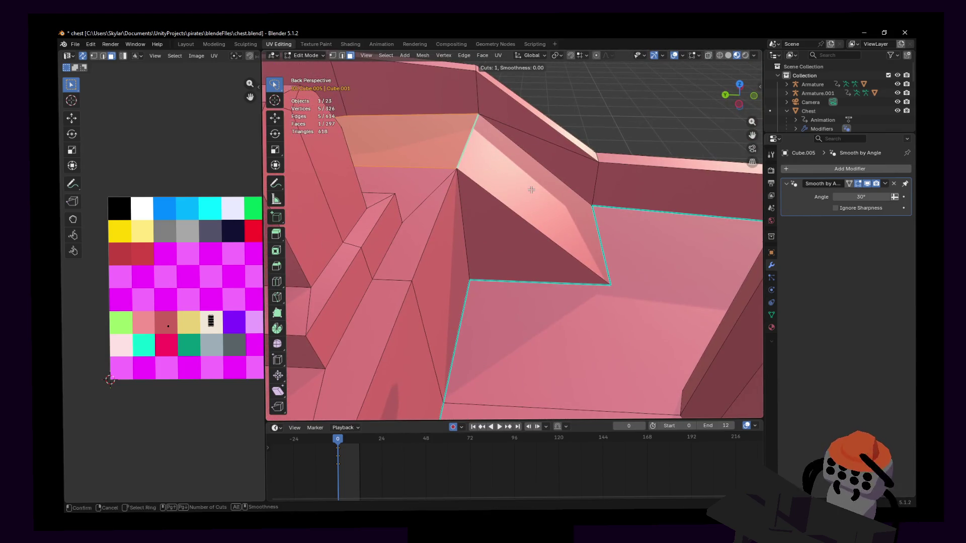
pyautogui.click(503, 202)
pyautogui.rightClick(504, 202)
pyautogui.moveTo(503, 202)
pyautogui.mouseDown(button='middle')
pyautogui.moveTo(511, 231)
pyautogui.moveTo(506, 200)
pyautogui.mouseUp(button='middle')
# Add three more single centred loop cuts across the ramp, discarding a lengthwise cut.
pyautogui.click(502, 195)
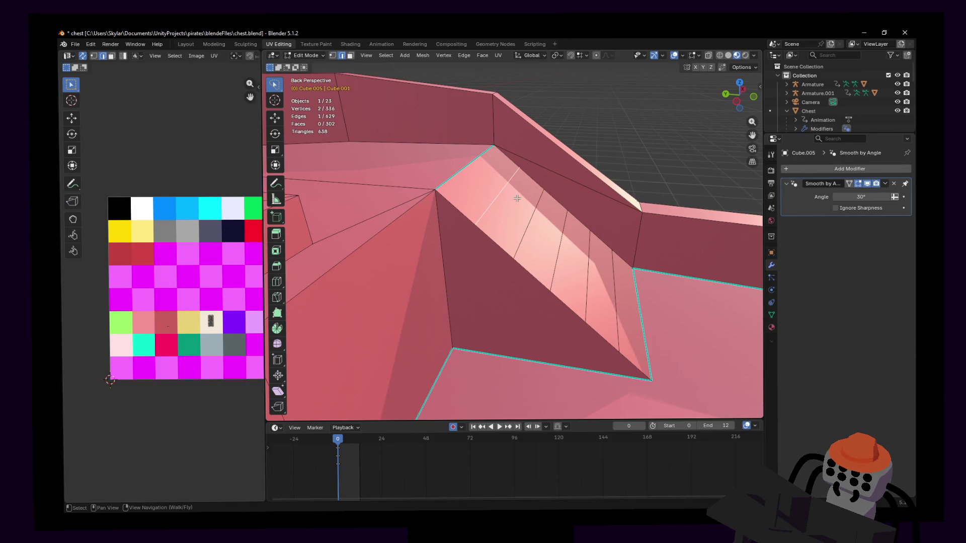
pyautogui.click(455, 209)
pyautogui.rightClick(455, 208)
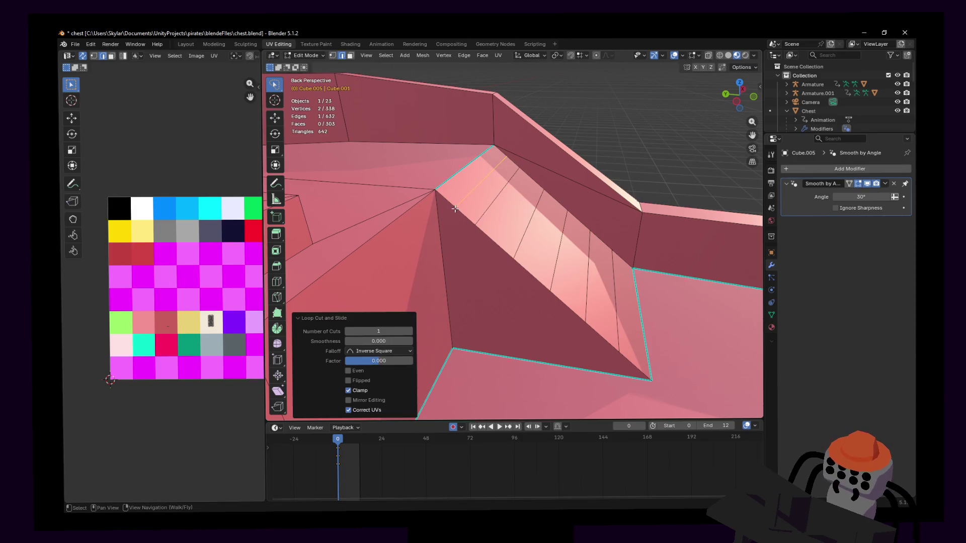
pyautogui.click(494, 237)
pyautogui.click(481, 199)
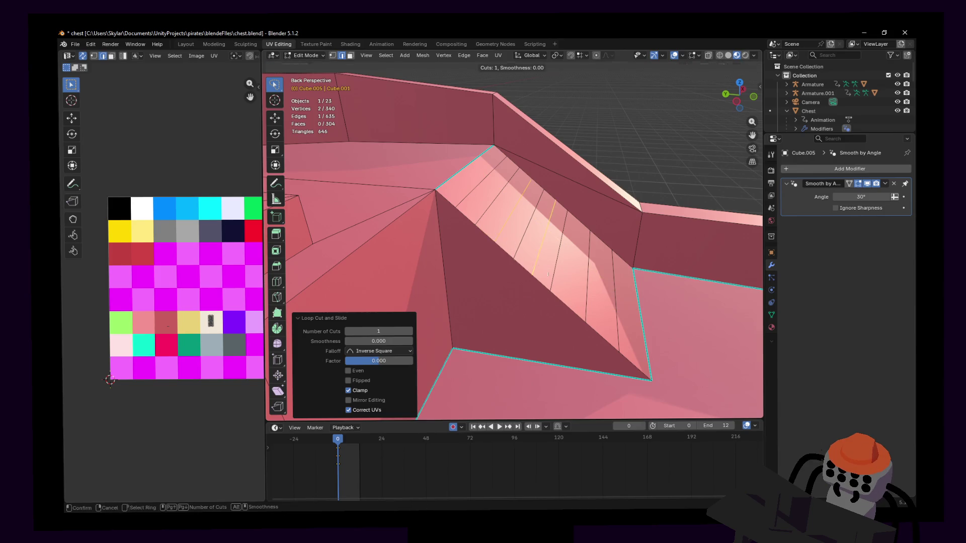
pyautogui.moveTo(629, 334); pyautogui.dragTo(633, 345)
pyautogui.rightClick(634, 346)
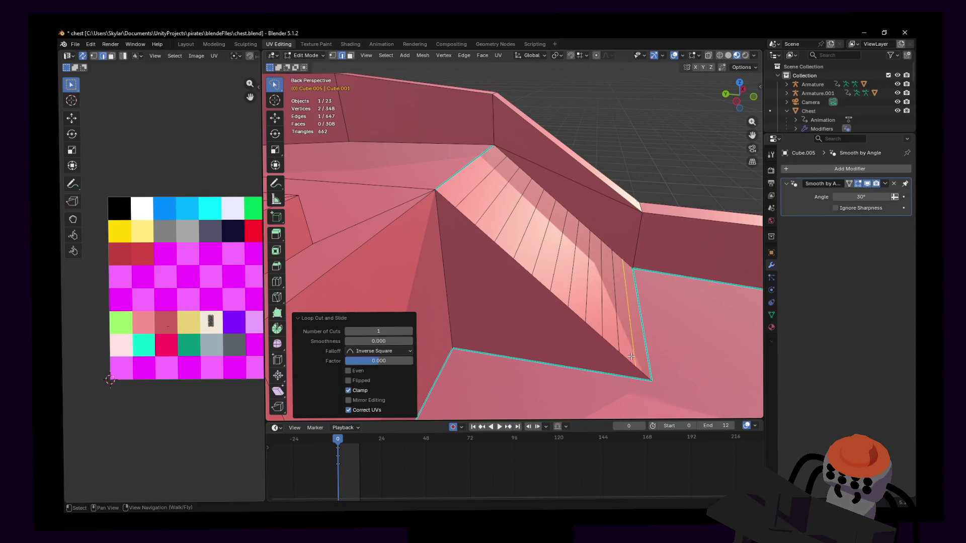
# Shift-select two crosswise ramp edges and try a vertical move, then cancel it.
pyautogui.click(618, 342)
pyautogui.click(627, 326)
pyautogui.moveTo(630, 303); pyautogui.dragTo(629, 302, button='middle')
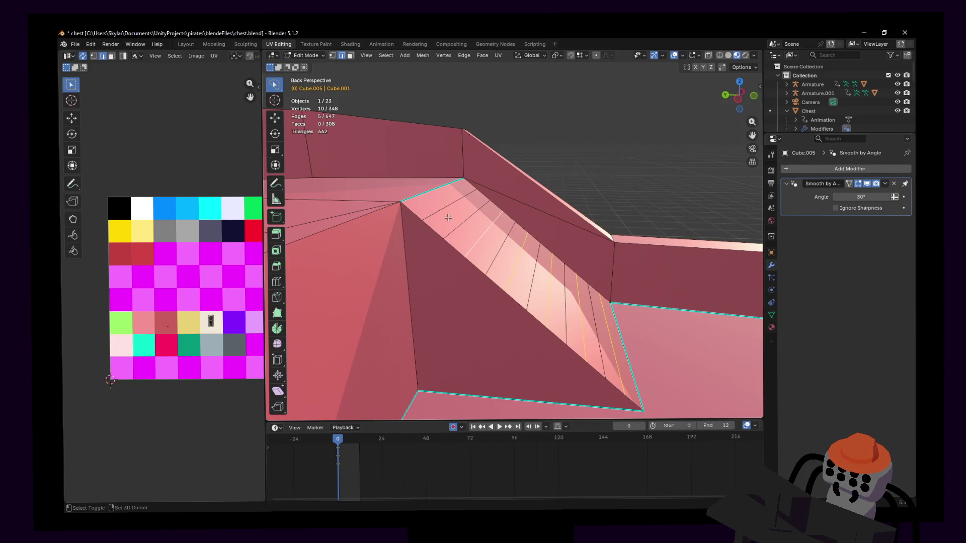
pyautogui.moveTo(446, 209); pyautogui.dragTo(468, 227, button='middle')
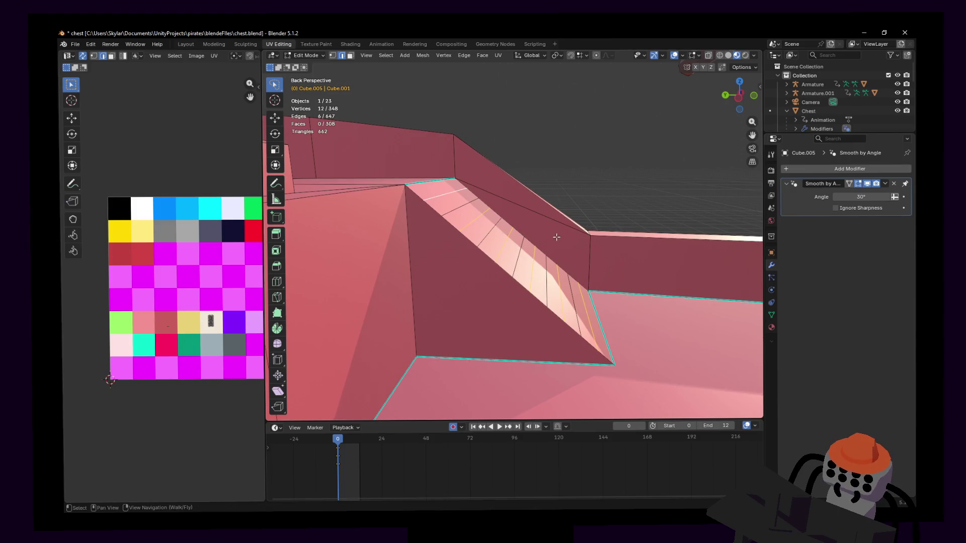
pyautogui.press('g')
pyautogui.press('z')
pyautogui.press('Escape')
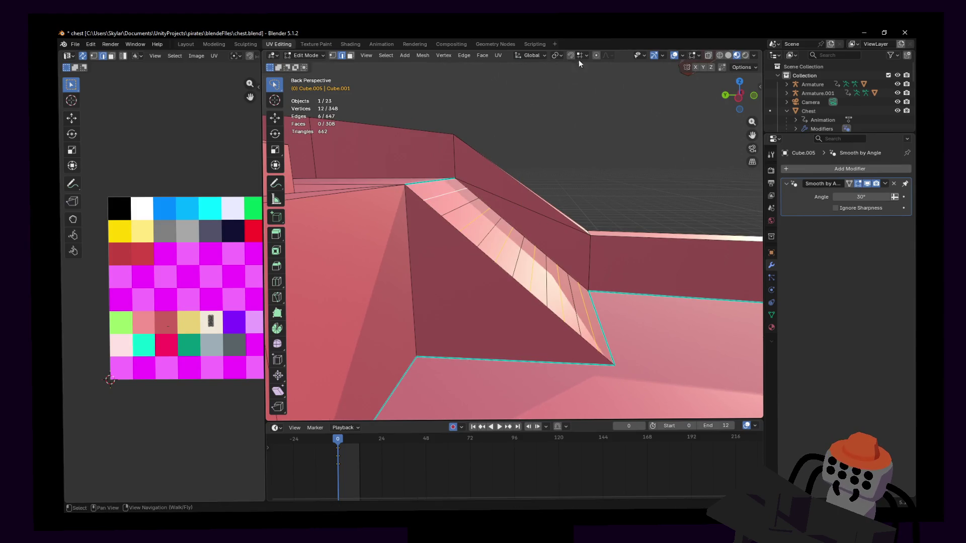
# Switch snapping to vertices and raise the selected ramp edges vertically into steps.
pyautogui.click(581, 57)
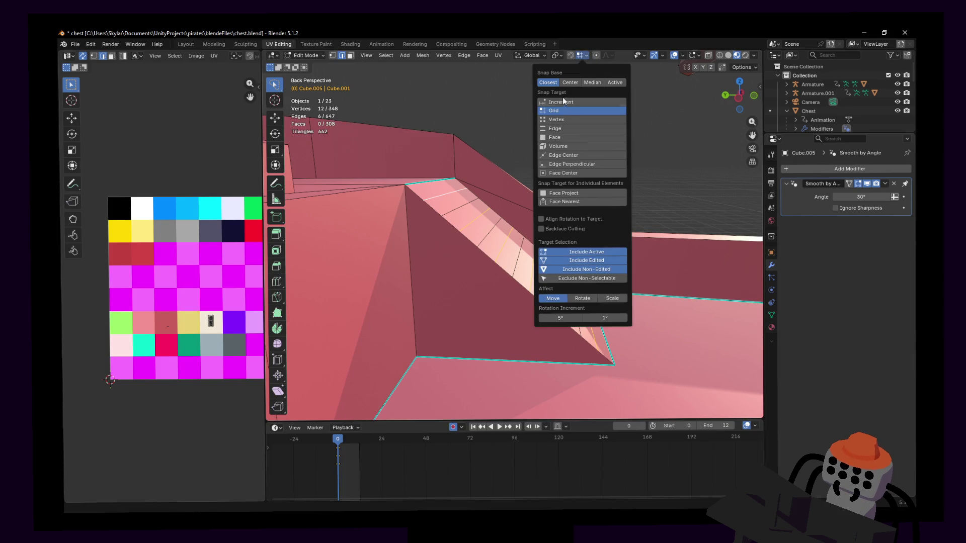
pyautogui.click(561, 120)
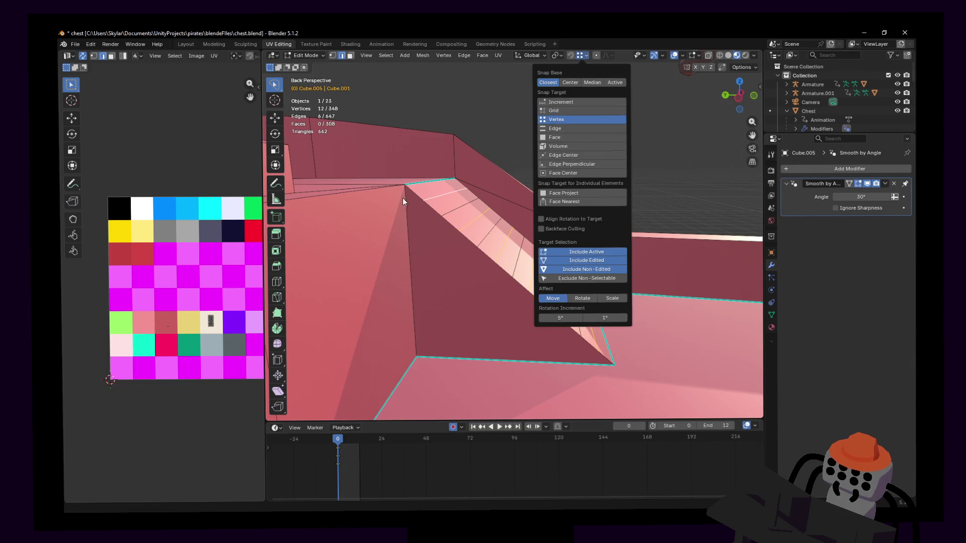
pyautogui.press('g')
pyautogui.press('z')
pyautogui.click(637, 290)
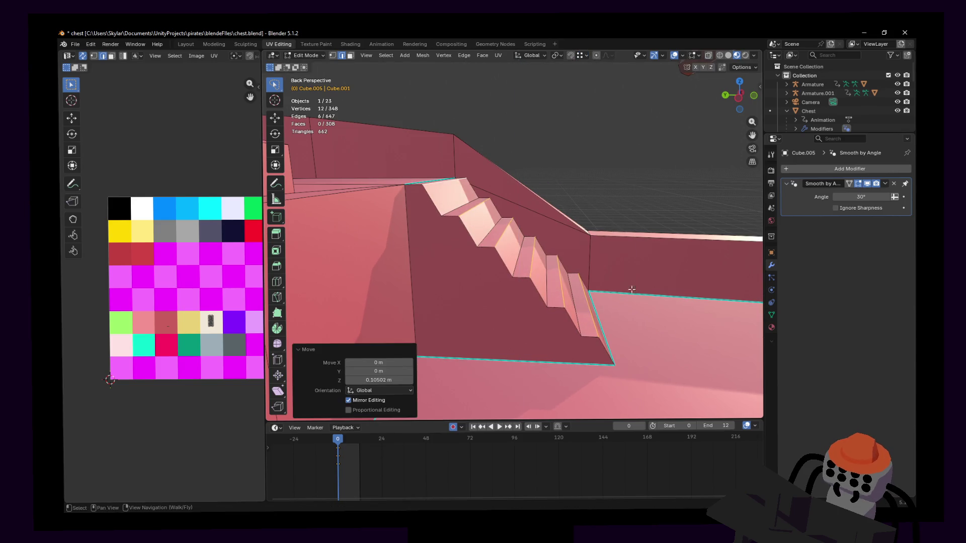
# Try duplicating and moving the stair edges along Y, then undo and cancel.
pyautogui.hotkey('shift', 'd')
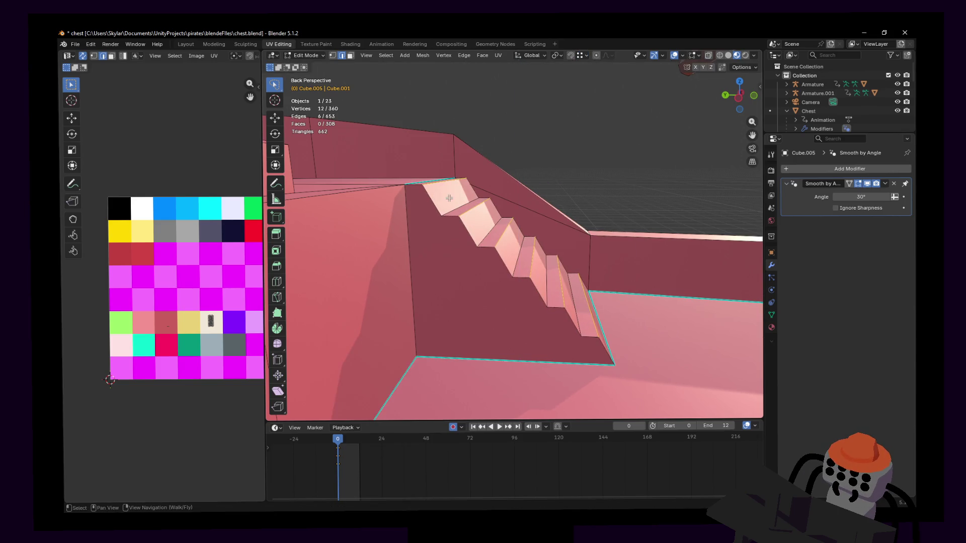
pyautogui.hotkey('ctrl', 'z')
pyautogui.press('g')
pyautogui.press('y')
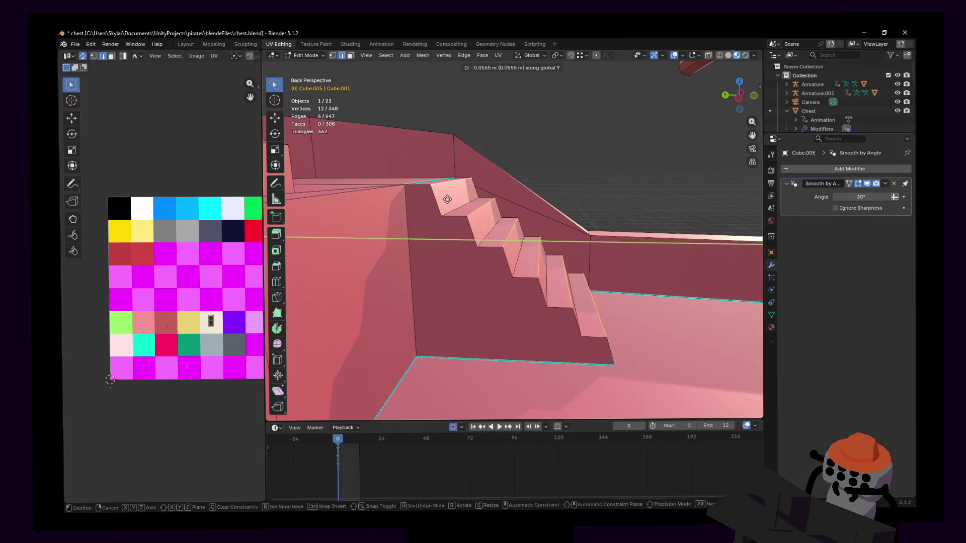
pyautogui.moveTo(446, 209)
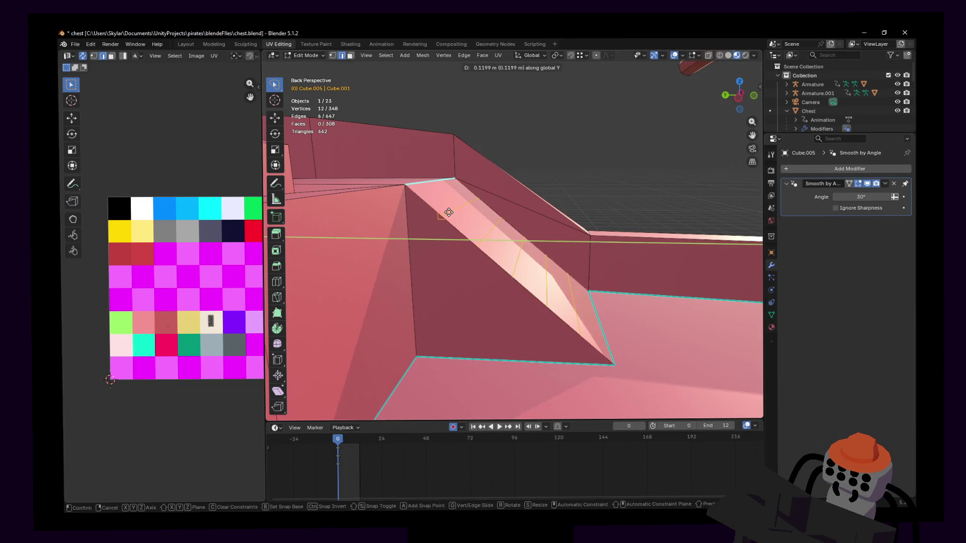
pyautogui.press('Escape')
# Nudge the stair edges a small amount along Y, twice.
pyautogui.press('g')
pyautogui.press('y')
pyautogui.click(461, 208)
pyautogui.press('g')
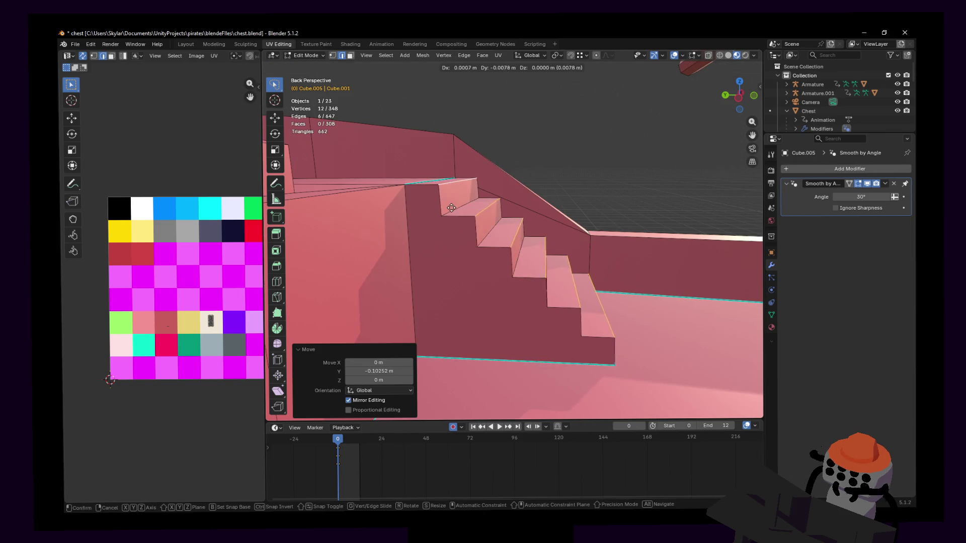
pyautogui.press('y')
pyautogui.click(453, 208)
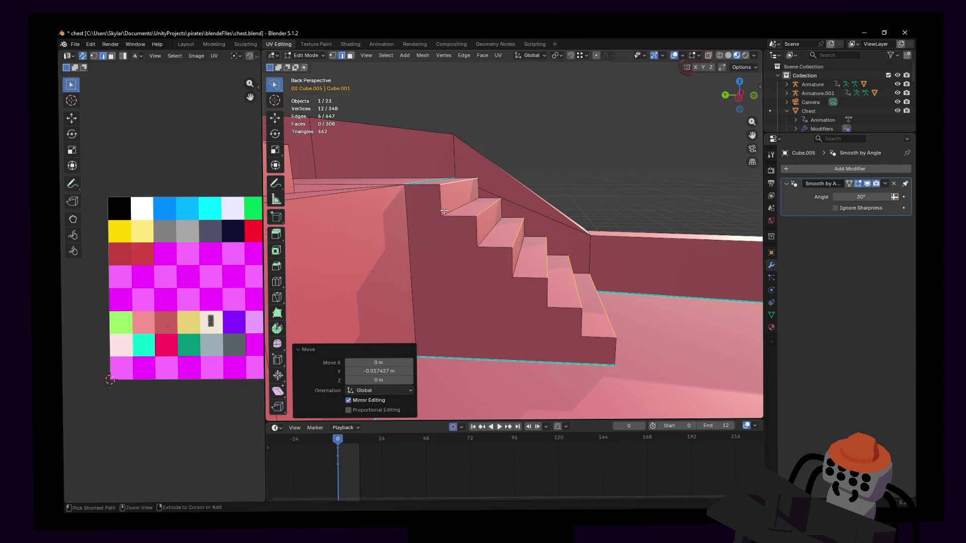
# Pull the view back over the whole deck and return the hull to Object Mode.
pyautogui.hotkey('shift', '`')
pyautogui.press('s')
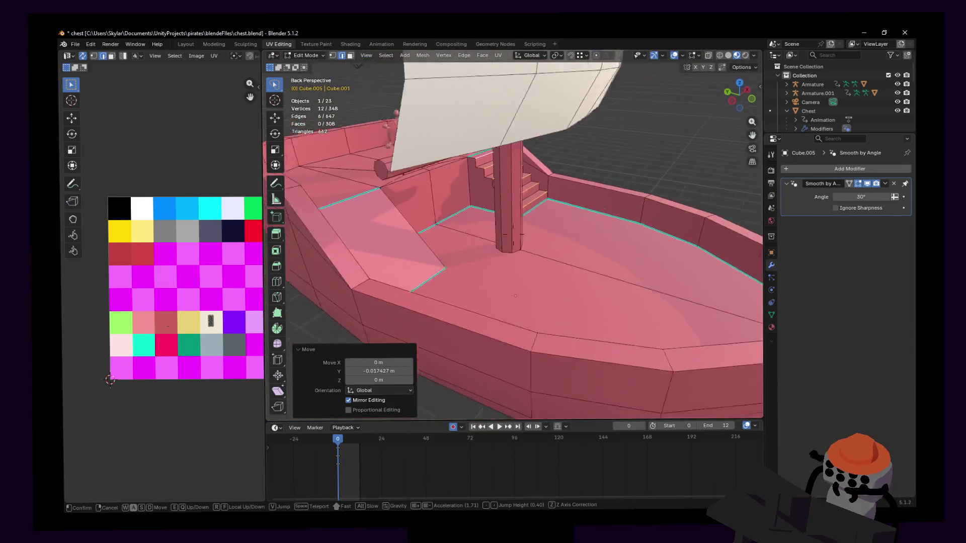
pyautogui.click(499, 233)
pyautogui.press('Tab')
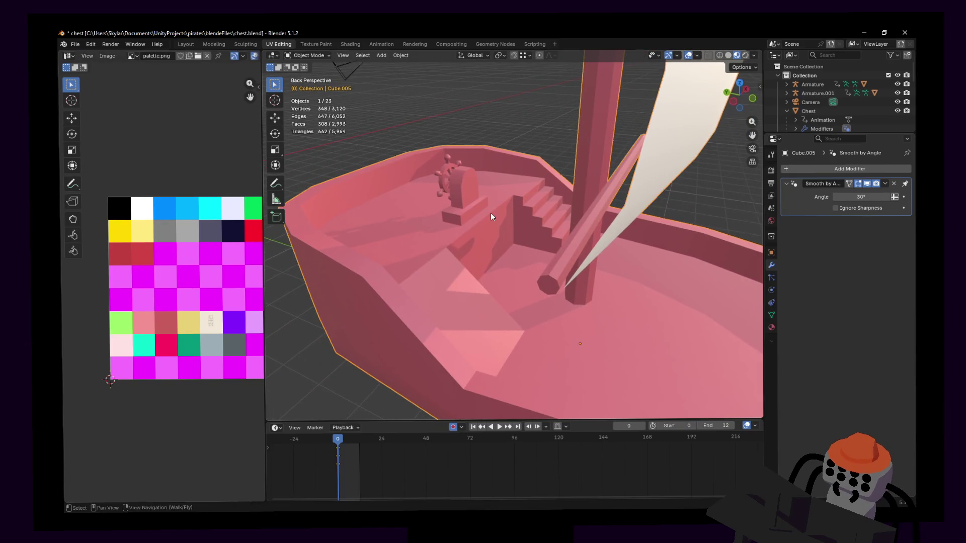
# Add a Mirror modifier to the hull with Bisect enabled on X.
pyautogui.click(845, 168)
pyautogui.write('mirror')
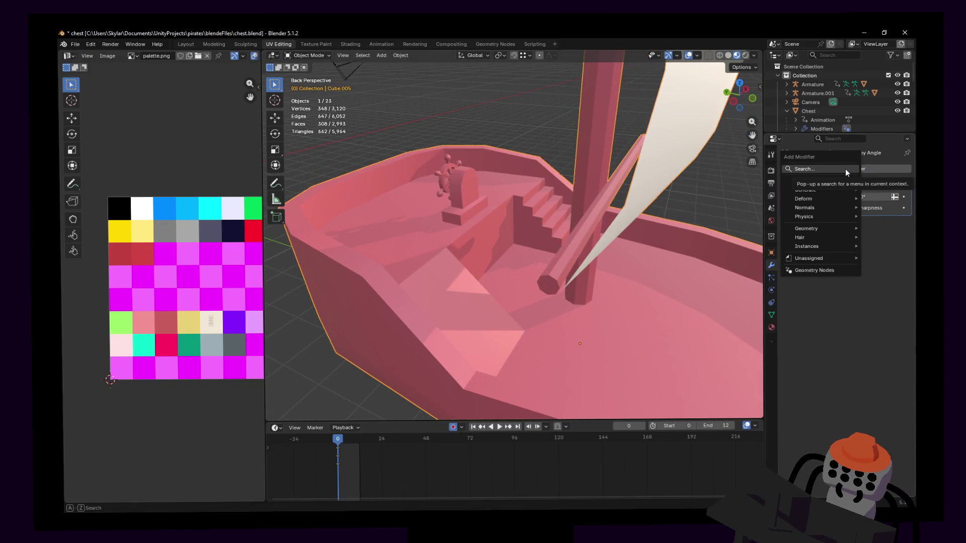
pyautogui.press('Return')
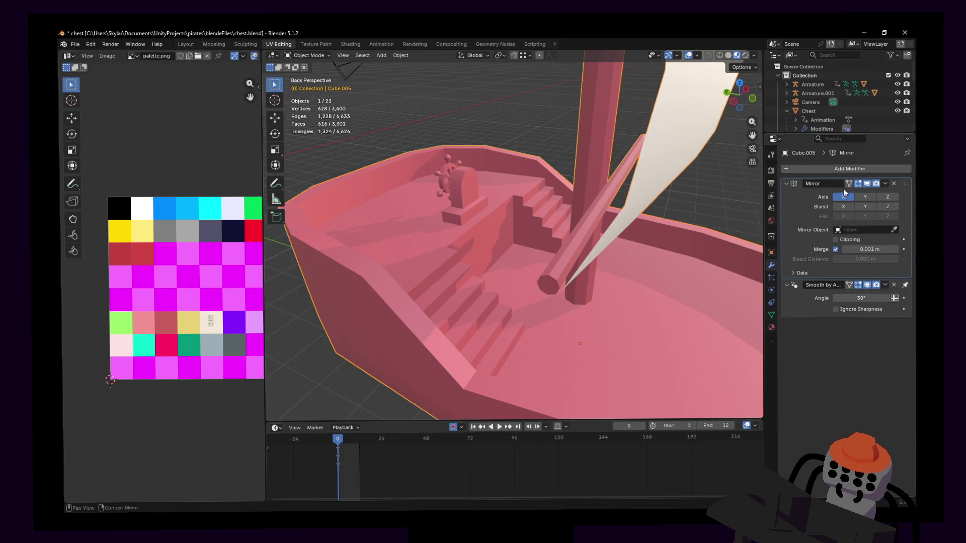
pyautogui.click(844, 207)
pyautogui.hotkey('shift', '`')
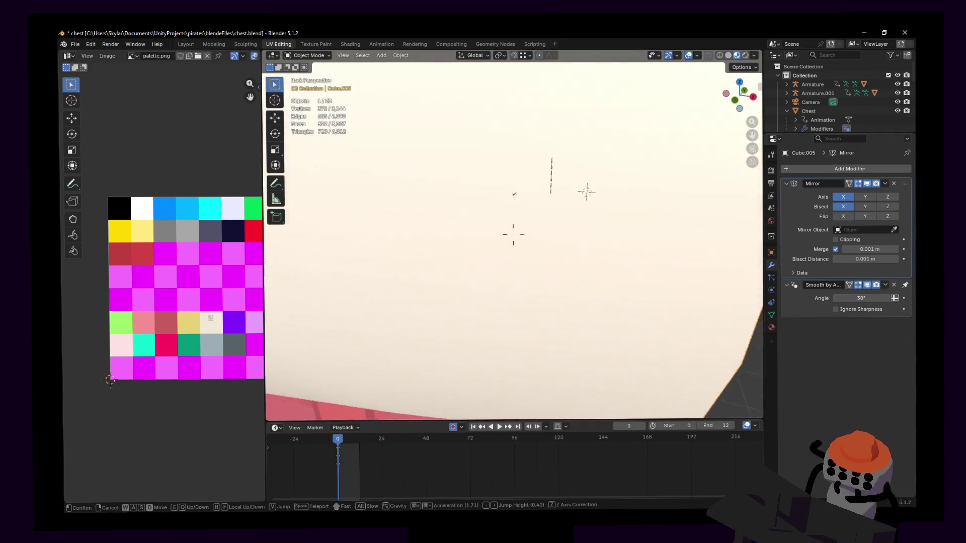
pyautogui.press('s')
pyautogui.press('w')
pyautogui.press('s')
pyautogui.click(500, 291)
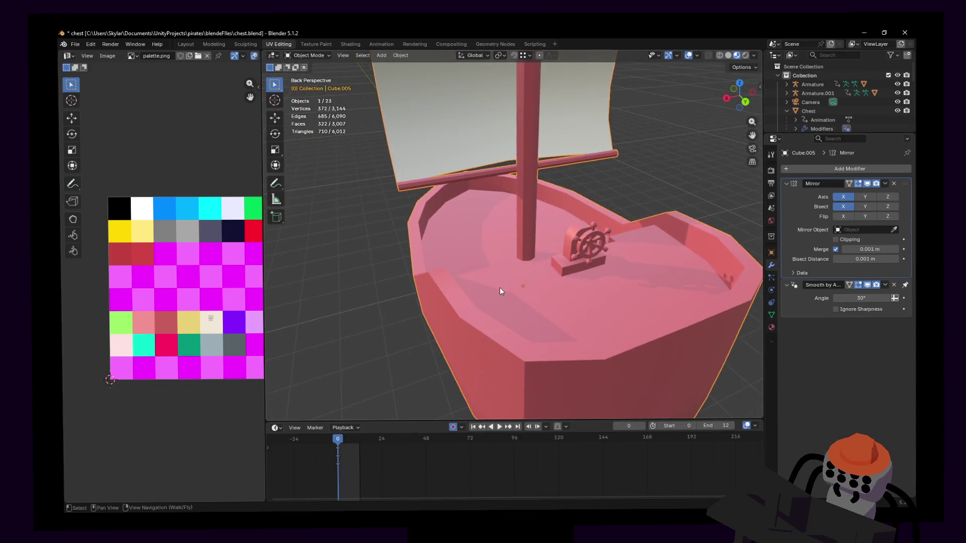
# Enter Edit Mode near the mast and select a deck face beside the wheel stand.
pyautogui.hotkey('shift', '`')
pyautogui.press('w')
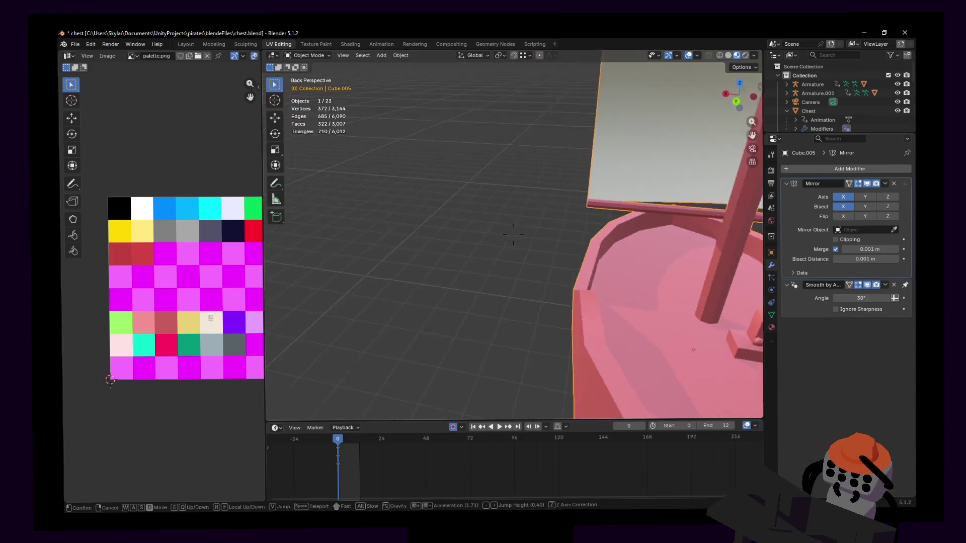
pyautogui.press('s')
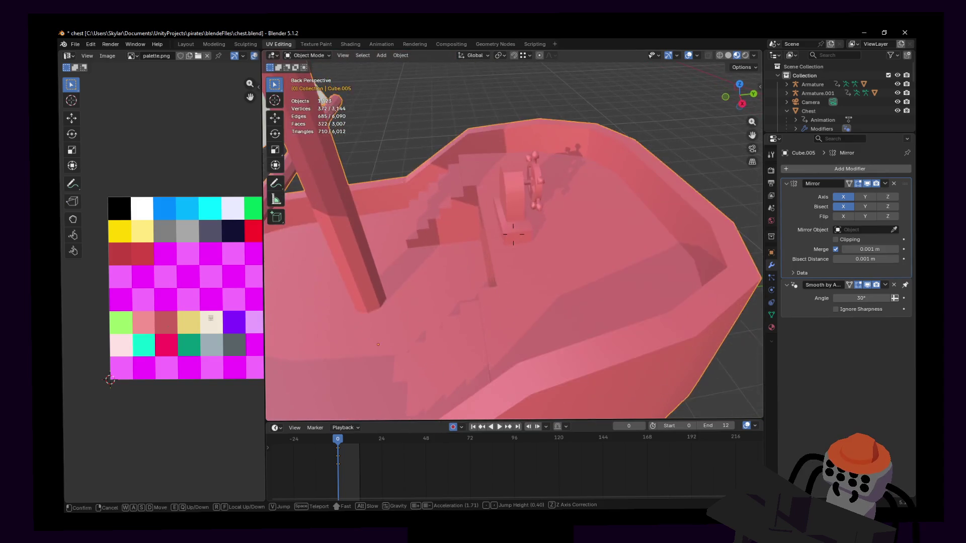
pyautogui.press('s')
pyautogui.click(455, 253)
pyautogui.press('Tab')
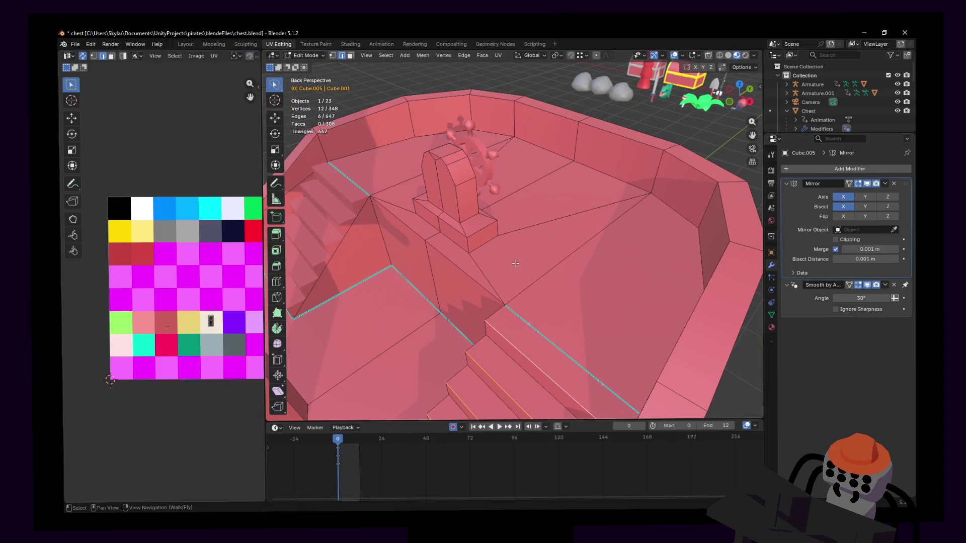
pyautogui.moveTo(455, 253)
pyautogui.mouseDown(button='middle')
pyautogui.moveTo(479, 258)
pyautogui.moveTo(470, 271)
pyautogui.mouseUp(button='middle')
pyautogui.click(478, 259)
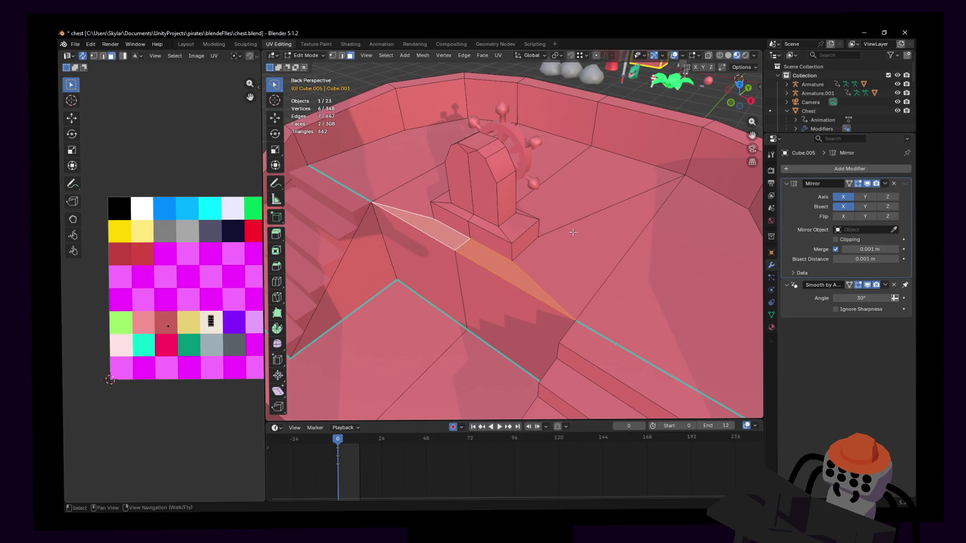
# Cancel the face extrude and move a deck vertex about −0.77 m along X.
pyautogui.press('e')
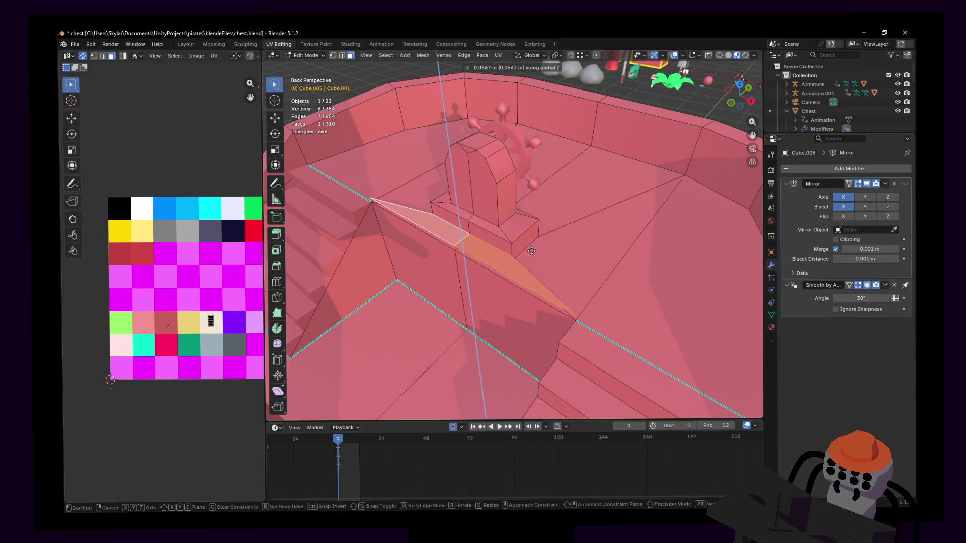
pyautogui.rightClick(532, 249)
pyautogui.moveTo(532, 249)
pyautogui.mouseDown(button='middle')
pyautogui.moveTo(608, 334)
pyautogui.moveTo(584, 342)
pyautogui.mouseUp(button='middle')
pyautogui.click(608, 334)
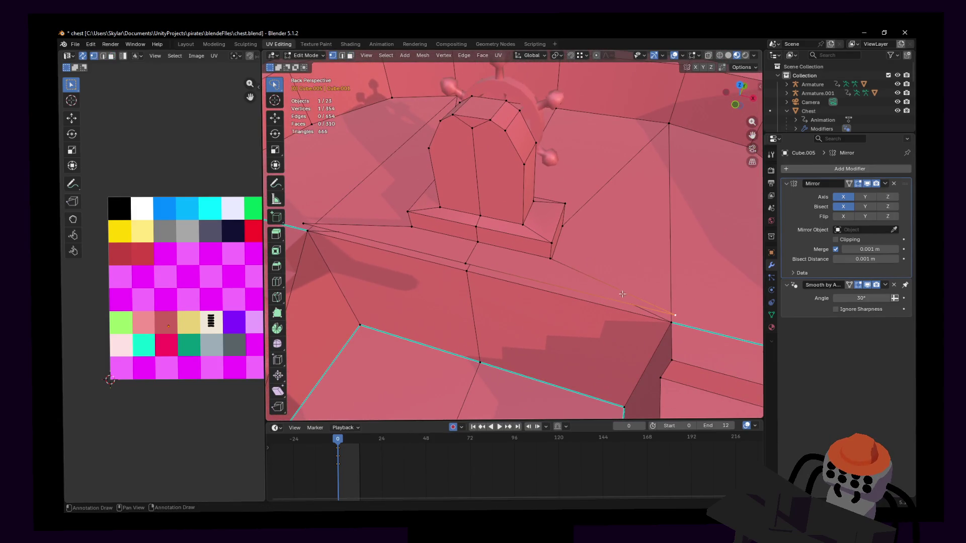
pyautogui.press('g')
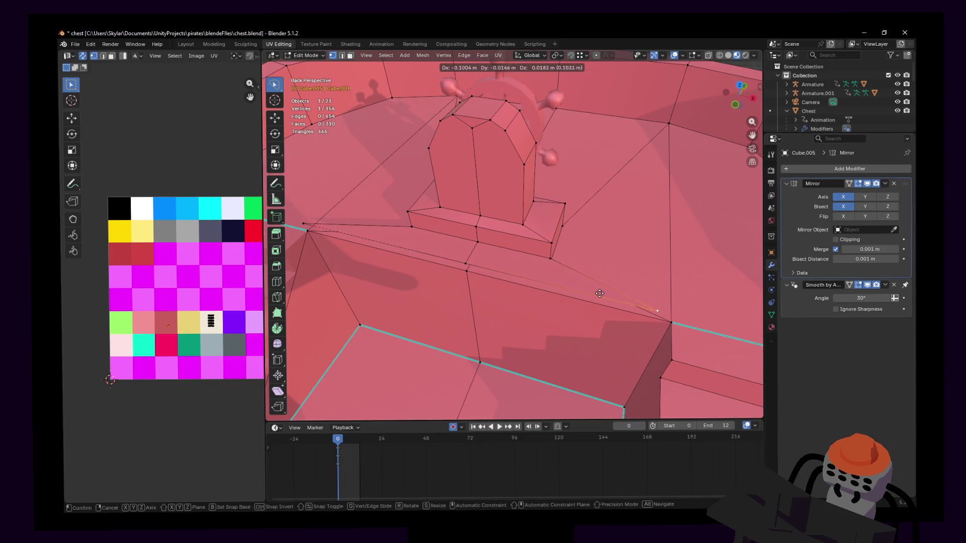
pyautogui.press('x')
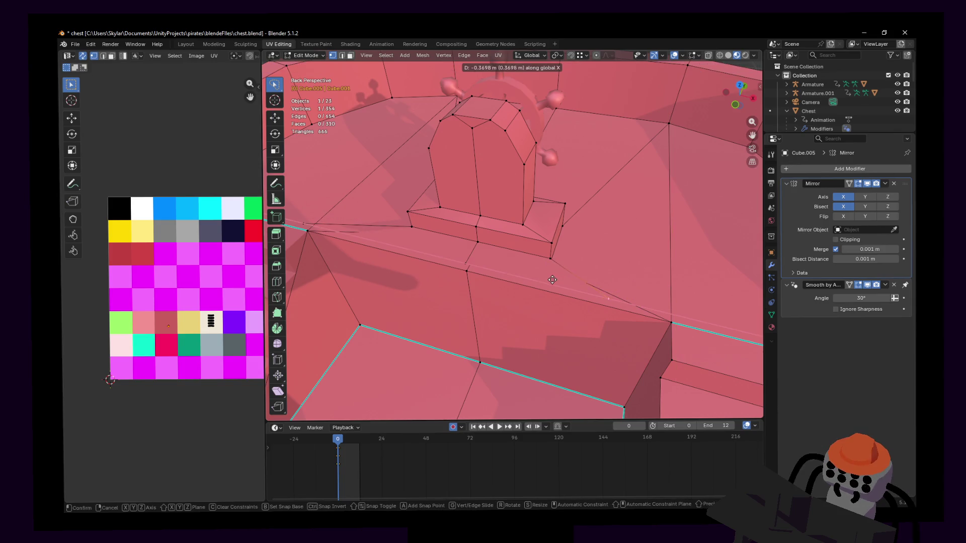
pyautogui.click(553, 257)
# Select the unwanted edge below the wheel stand.
pyautogui.hotkey('shift', '`')
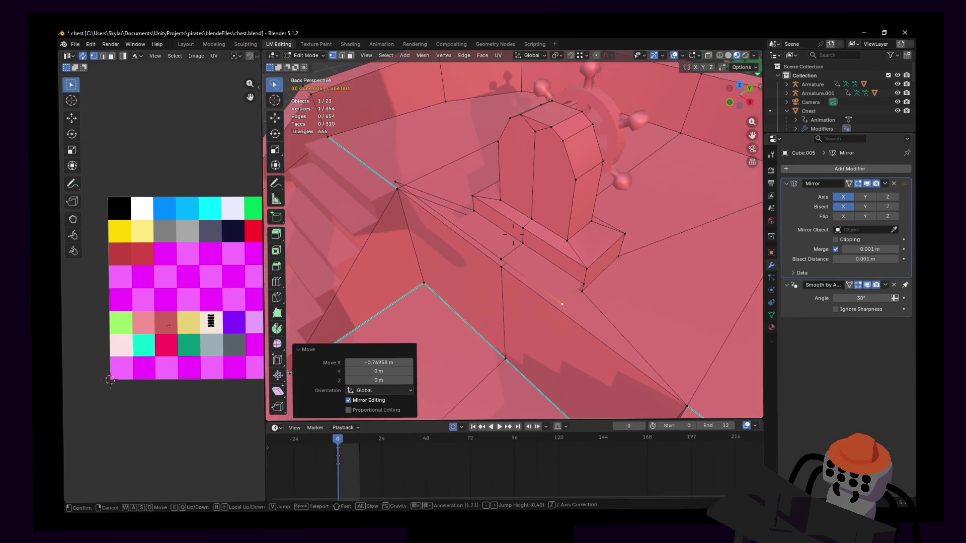
pyautogui.click(484, 272)
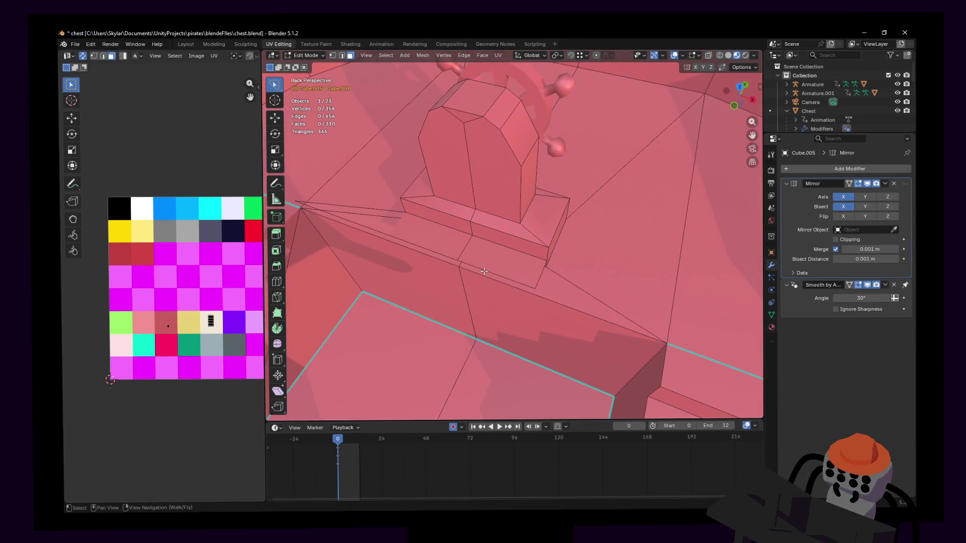
pyautogui.moveTo(484, 271)
pyautogui.mouseDown(button='middle')
pyautogui.moveTo(468, 273)
pyautogui.moveTo(498, 255)
pyautogui.moveTo(501, 264)
pyautogui.mouseUp(button='middle')
pyautogui.click(495, 248)
# Dissolve the selected edge and move the deck vertices 0.77 m along X.
pyautogui.press('x')
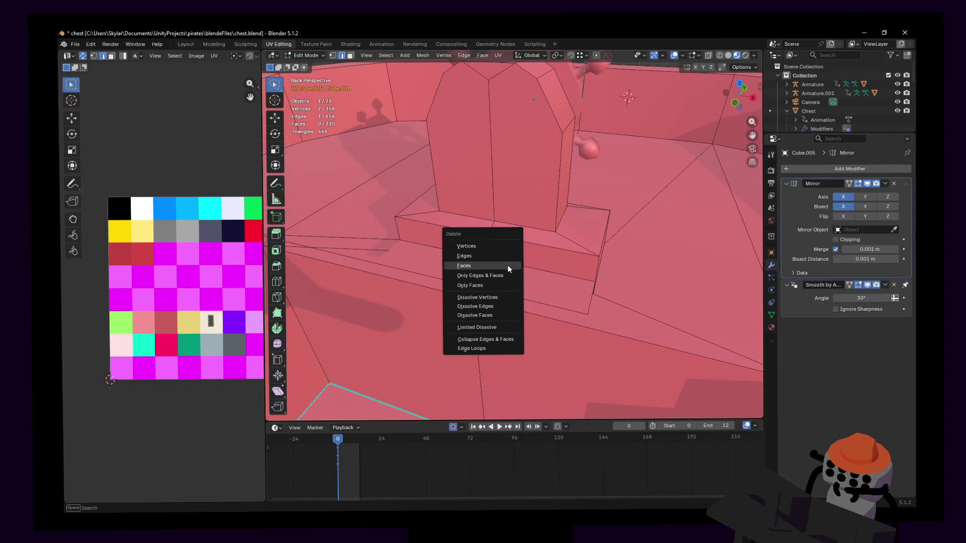
pyautogui.click(494, 303)
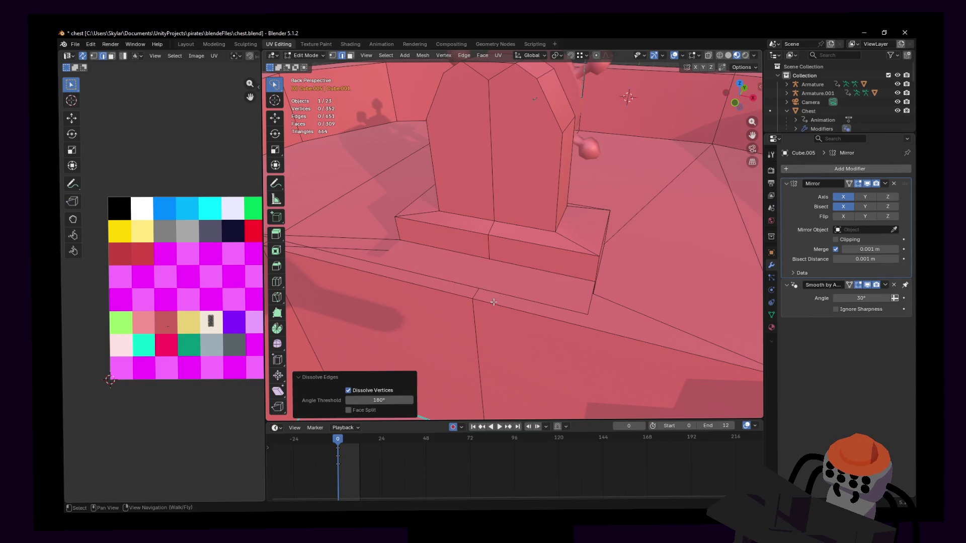
pyautogui.moveTo(495, 303); pyautogui.dragTo(553, 265, button='middle')
pyautogui.click(539, 278)
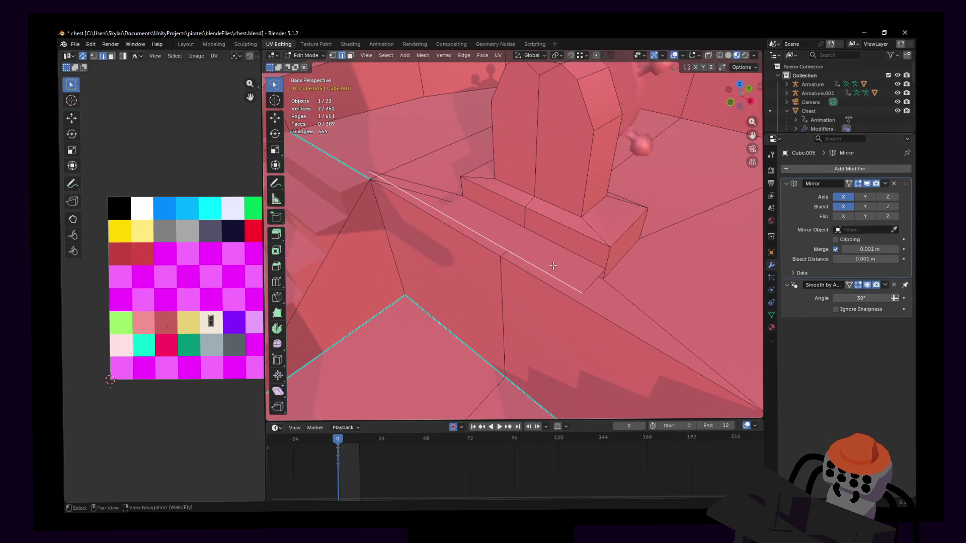
pyautogui.press('3')
pyautogui.click(553, 262)
pyautogui.hotkey('ctrl', 'z')
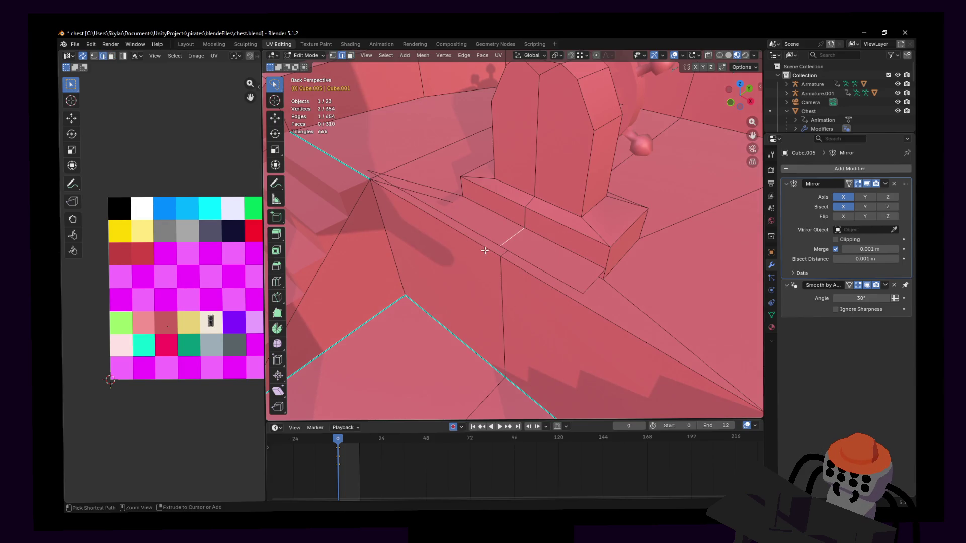
pyautogui.press('1')
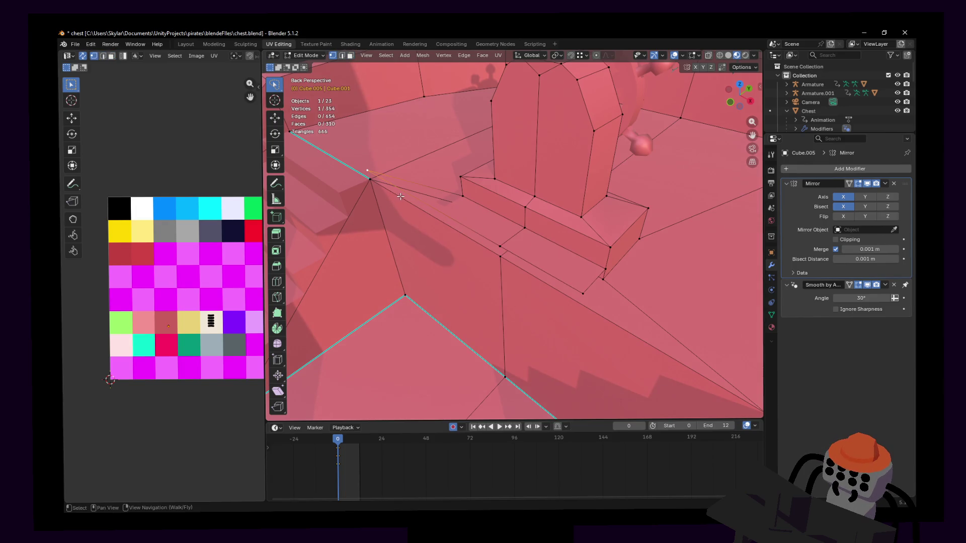
pyautogui.click(401, 196)
# Select the face loop before the wheel stand; try an X-axis scale, then cancel it.
pyautogui.hotkey('shift', '`')
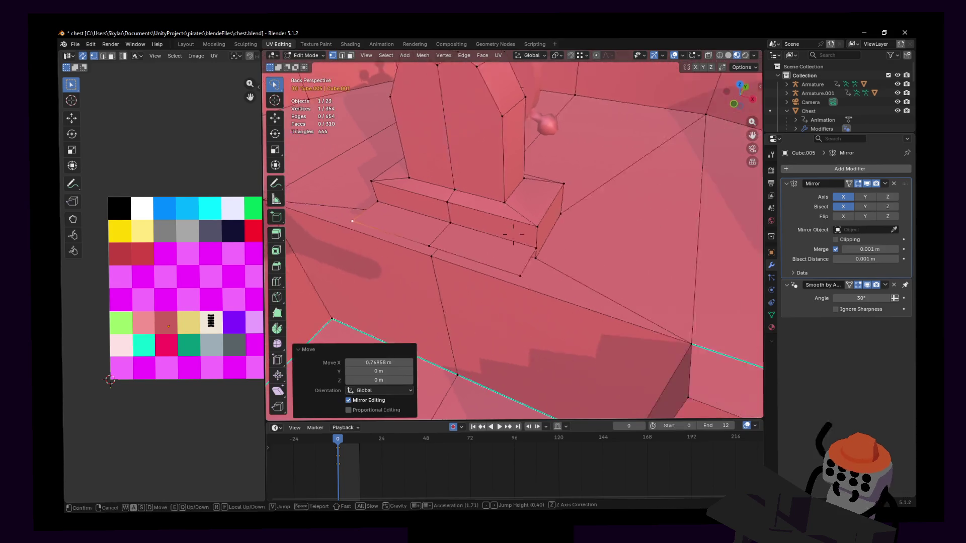
pyautogui.hotkey('ctrl', 'z')
pyautogui.hotkey('shift', 's')
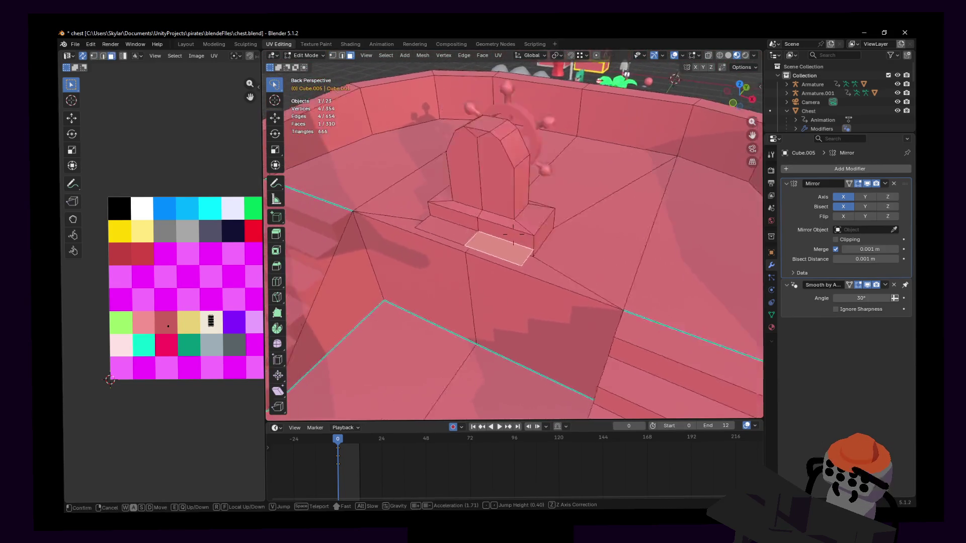
pyautogui.click(460, 262)
pyautogui.keyDown('alt'); pyautogui.click(478, 241); pyautogui.keyUp('alt')
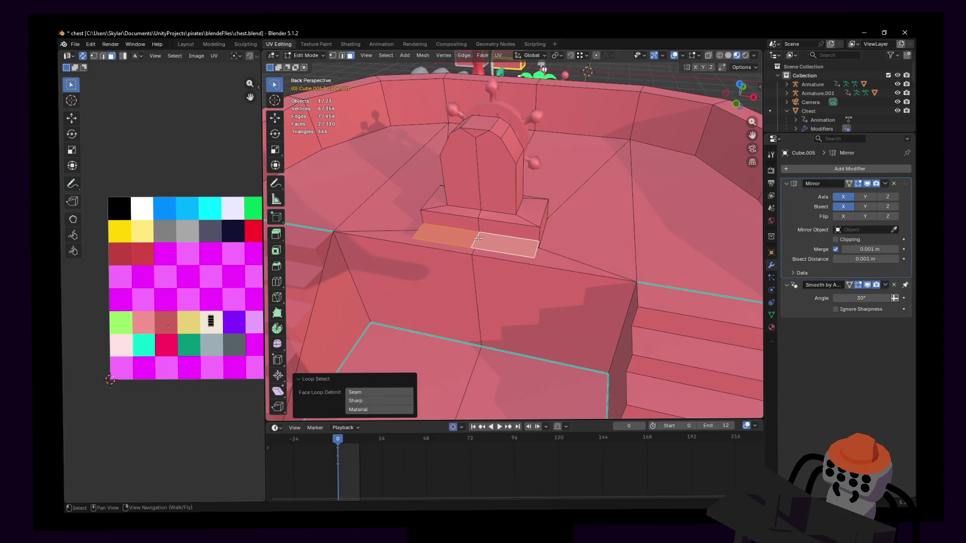
pyautogui.press('s')
pyautogui.press('x')
pyautogui.press('Escape')
# In top view, shift the right vertical edge 0.77 m along X.
pyautogui.click(740, 88)
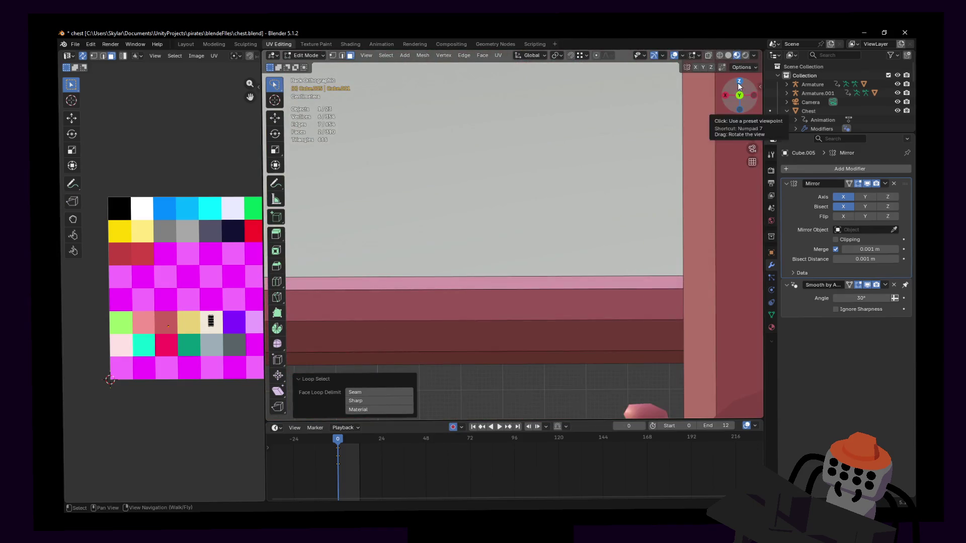
pyautogui.click(739, 86)
pyautogui.scroll(-5, 514, 236)
pyautogui.keyDown('shift'); pyautogui.moveTo(514, 237); pyautogui.dragTo(562, 269, button='middle'); pyautogui.keyUp('shift')
pyautogui.scroll(5, 562, 269)
pyautogui.press('2')
pyautogui.click(549, 250)
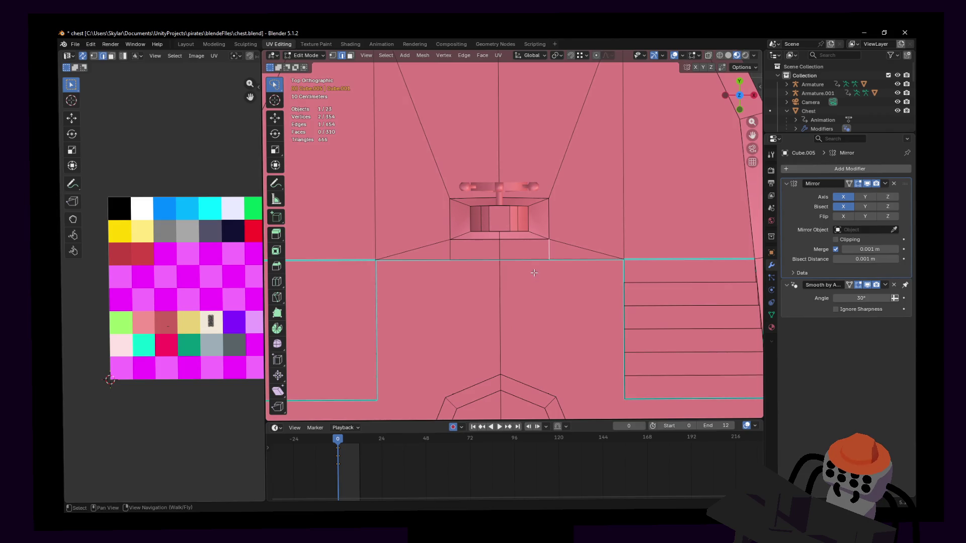
pyautogui.press('g')
pyautogui.press('x')
pyautogui.click(609, 262)
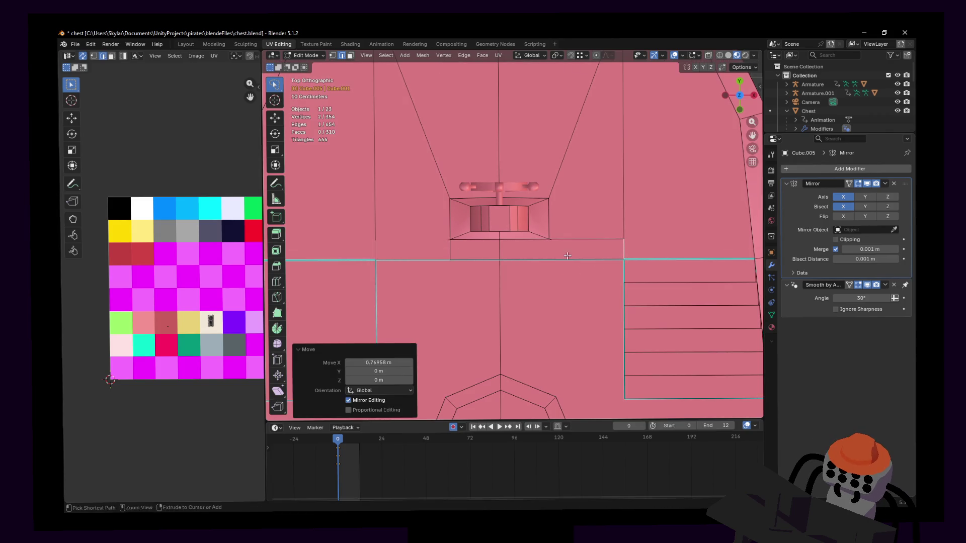
# Shift the left vertical edge 0.77 m along X as well.
pyautogui.keyDown('shift'); pyautogui.moveTo(451, 248); pyautogui.dragTo(495, 245, button='middle'); pyautogui.keyUp('shift')
pyautogui.click(495, 245)
pyautogui.press('g')
pyautogui.press('x')
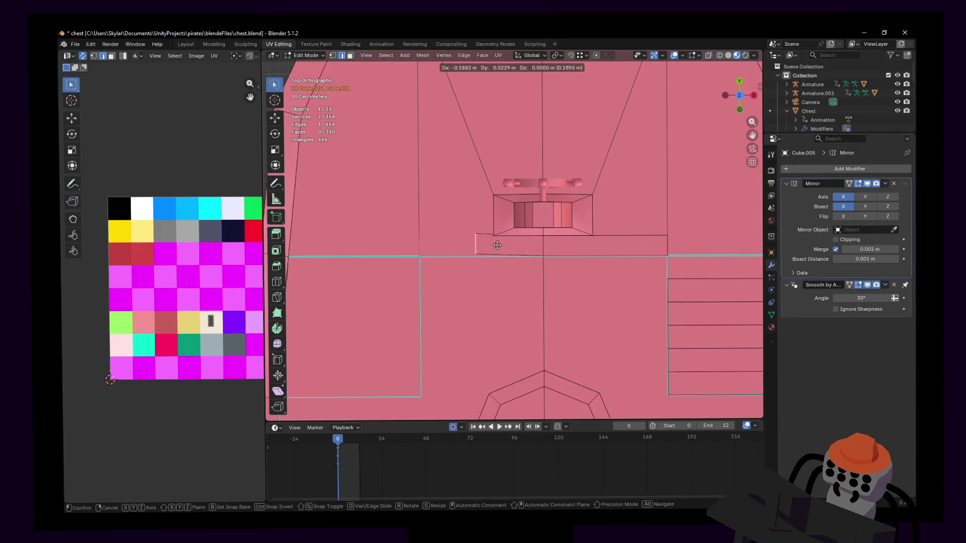
pyautogui.click(439, 251)
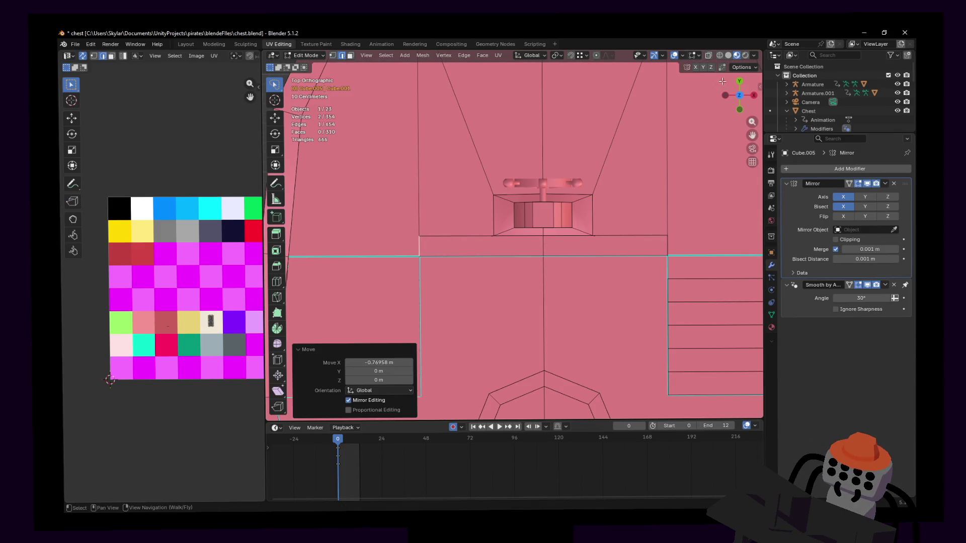
# Turn on X mirror editing and view the deck interior and the wall from the side.
pyautogui.click(696, 67)
pyautogui.moveTo(513, 234); pyautogui.dragTo(513, 234, button='right')
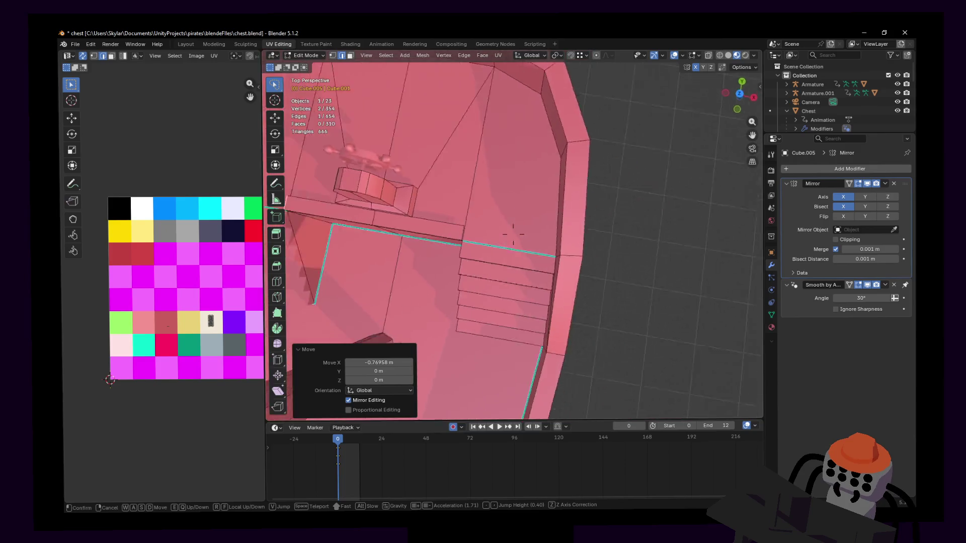
pyautogui.press('s')
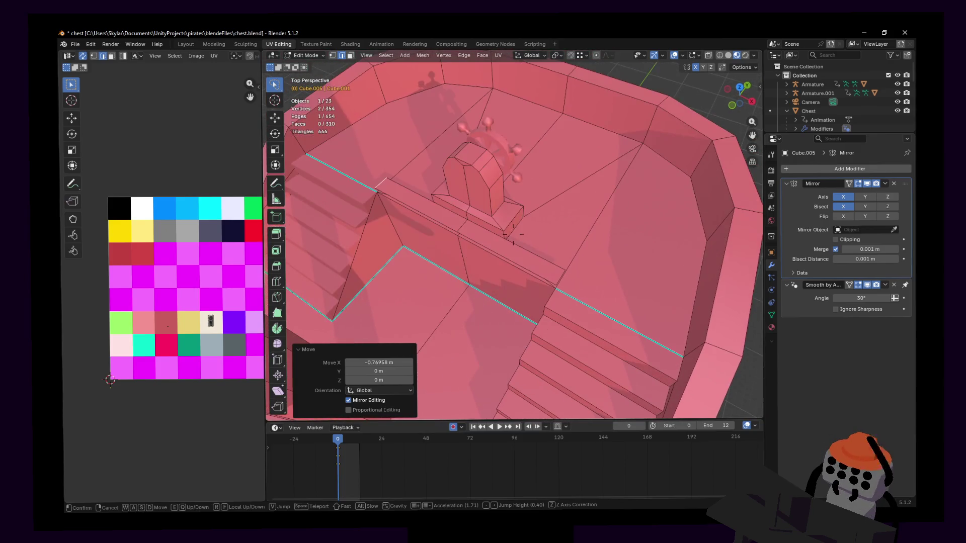
pyautogui.click(513, 235)
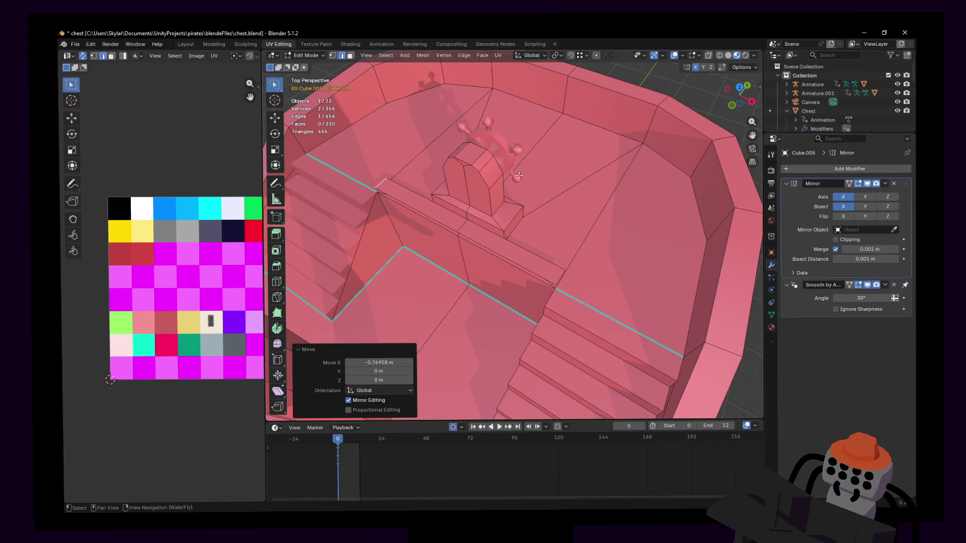
pyautogui.moveTo(514, 187); pyautogui.dragTo(587, 220, button='middle')
# Add a centred edge loop across the low wall and merge its first vertex At Last.
pyautogui.hotkey('ctrl', 'r')
pyautogui.click(530, 193)
pyautogui.rightClick(530, 194)
pyautogui.press('m')
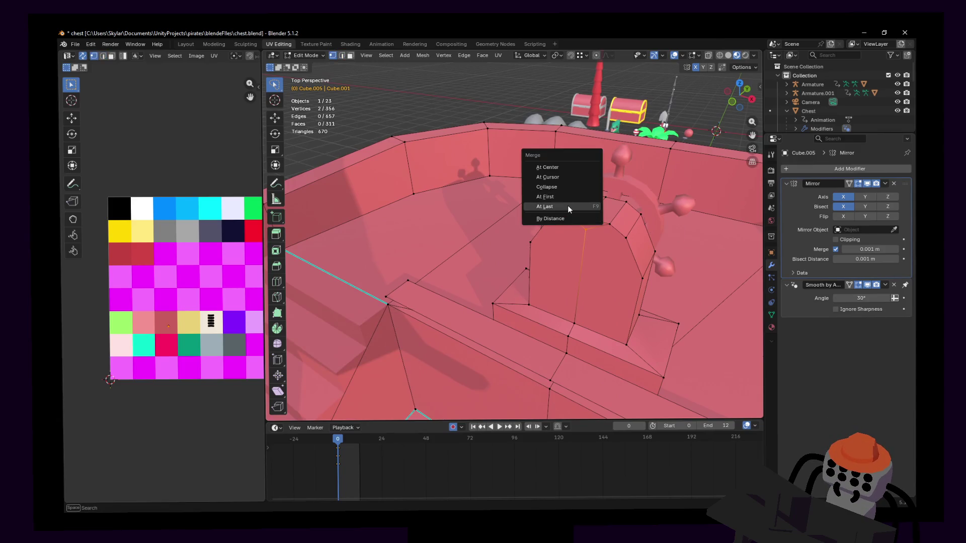
pyautogui.click(569, 209)
# Merge the next new vertex onto its existing corner At Last.
pyautogui.hotkey('shift', '`')
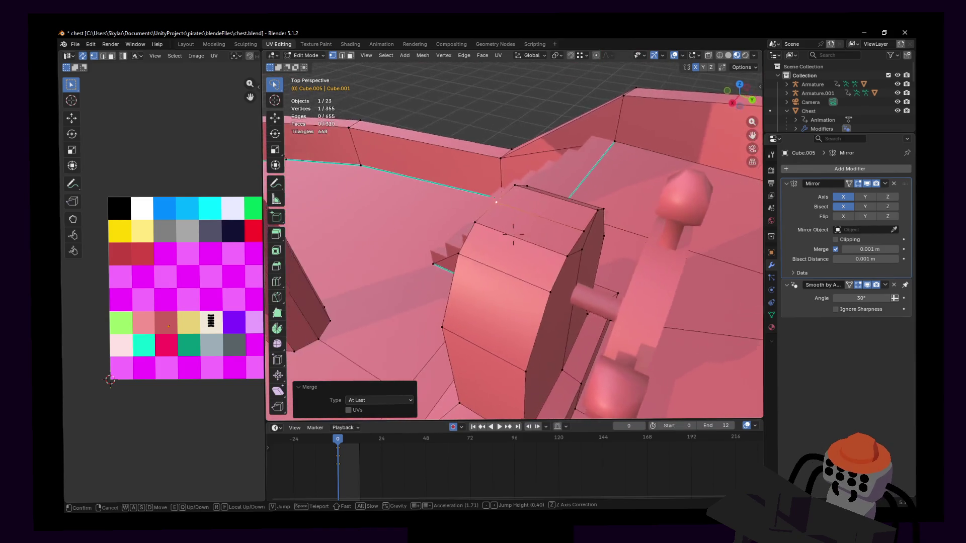
pyautogui.click(583, 216)
pyautogui.click(525, 248)
pyautogui.press('m')
pyautogui.click(519, 247)
# Nudge the selected edge vertically along Z.
pyautogui.press('2')
pyautogui.click(522, 215)
pyautogui.press('g')
pyautogui.press('z')
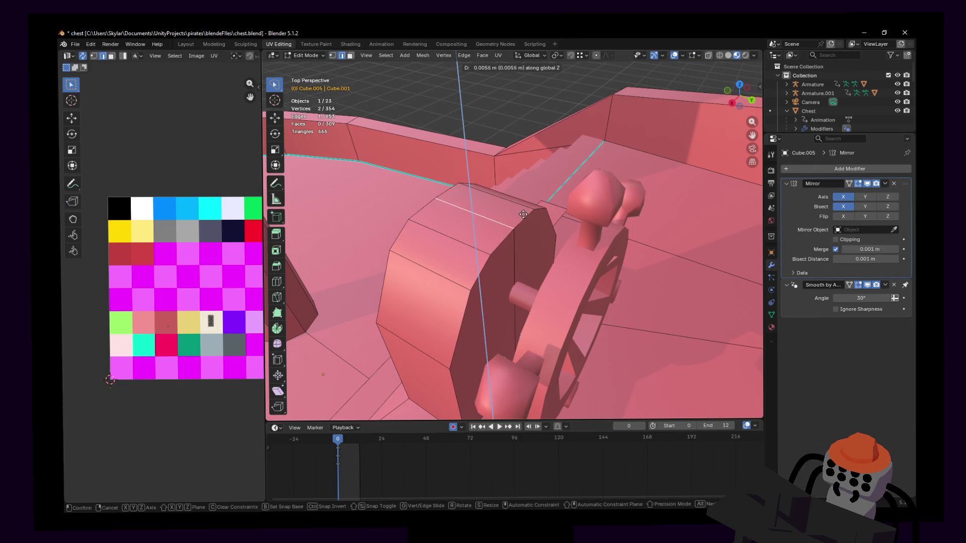
pyautogui.click(523, 215)
# Check the hull shape in Object Mode, then select the long strip atop the low wall.
pyautogui.press('Tab')
pyautogui.hotkey('shift', '`')
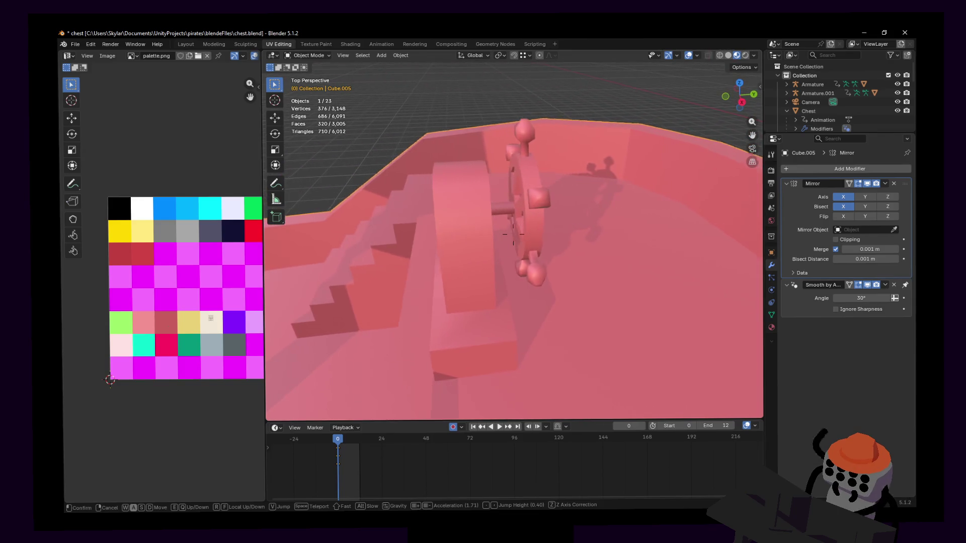
pyautogui.click(468, 269)
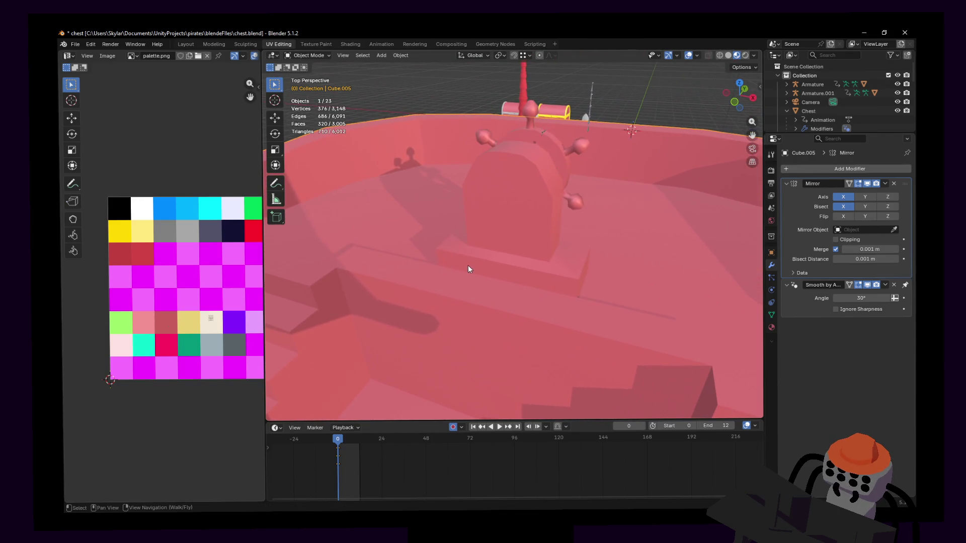
pyautogui.press('Tab')
pyautogui.click(524, 292)
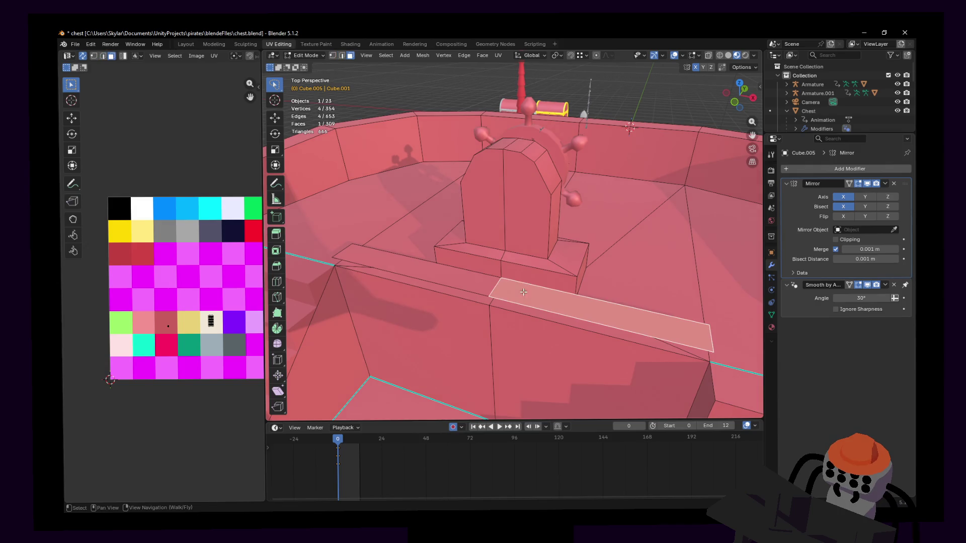
# Dissolve the stray extra edges at the end of the wall strip.
pyautogui.press('2')
pyautogui.click(499, 285)
pyautogui.press('x')
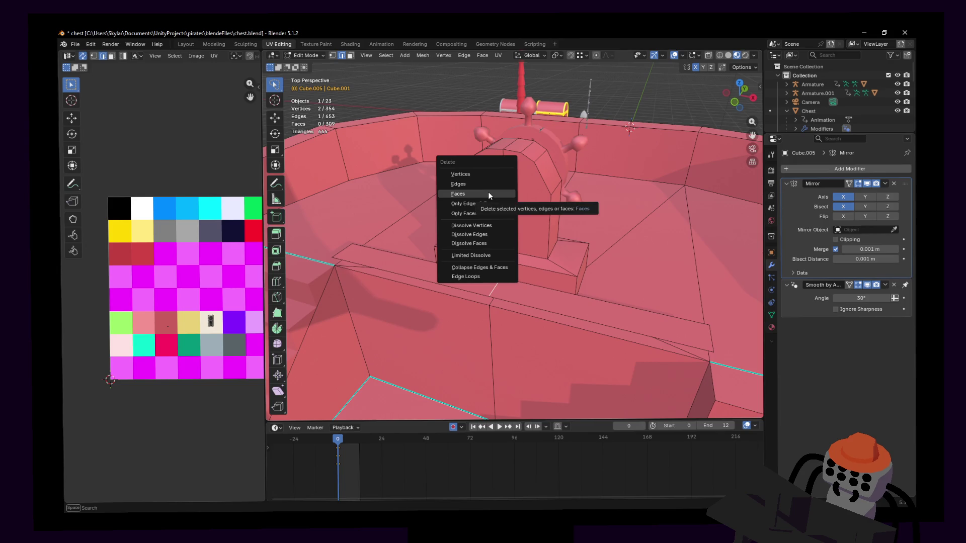
pyautogui.keyDown('ctrl'); pyautogui.rightClick(494, 288); pyautogui.keyUp('ctrl')
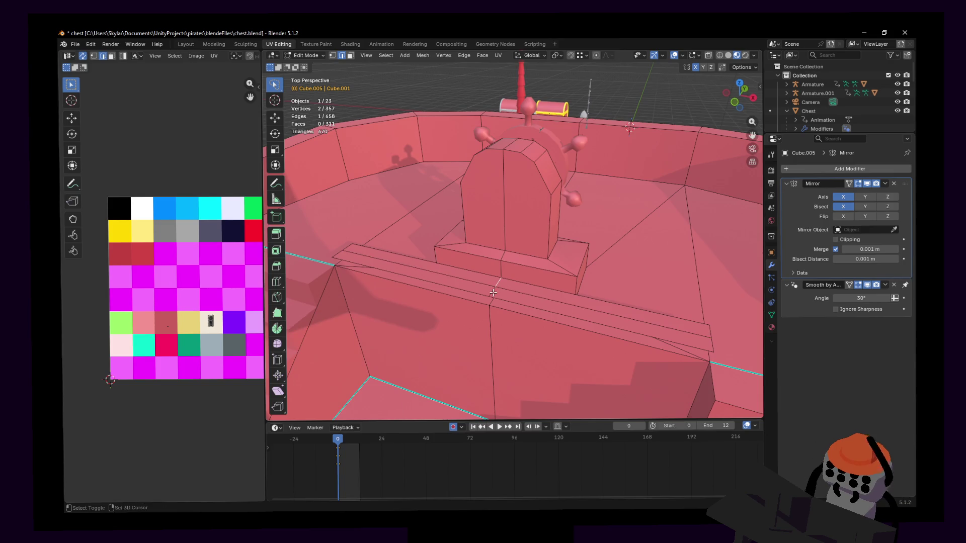
pyautogui.press('x')
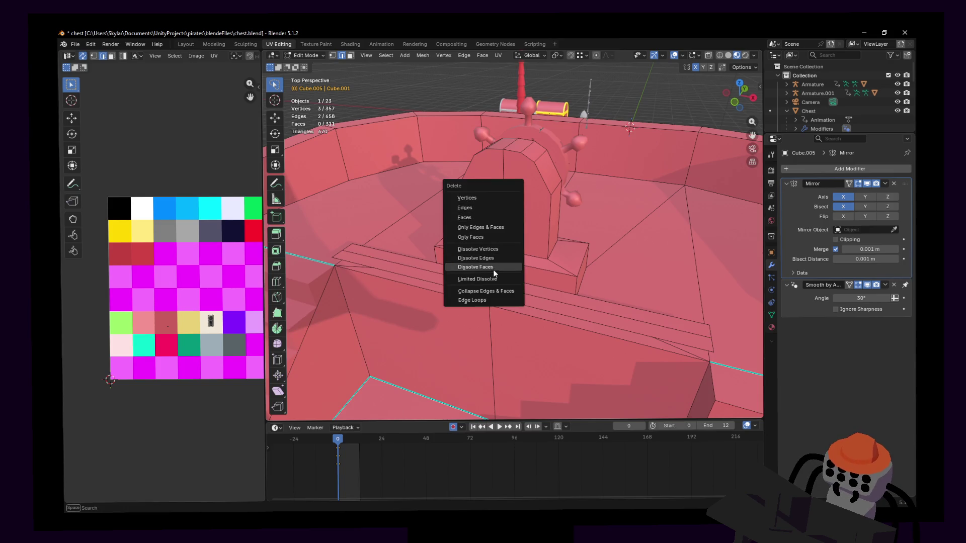
pyautogui.click(494, 260)
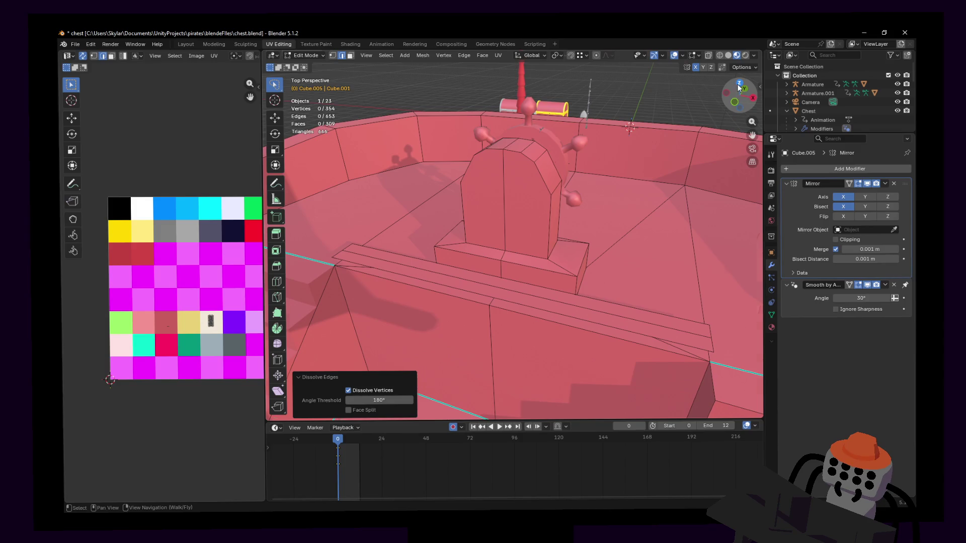
# In top view, scale the strip's two faces along Y to 0.7565.
pyautogui.click(740, 83)
pyautogui.scroll(3, 589, 225)
pyautogui.scroll(4, 497, 223)
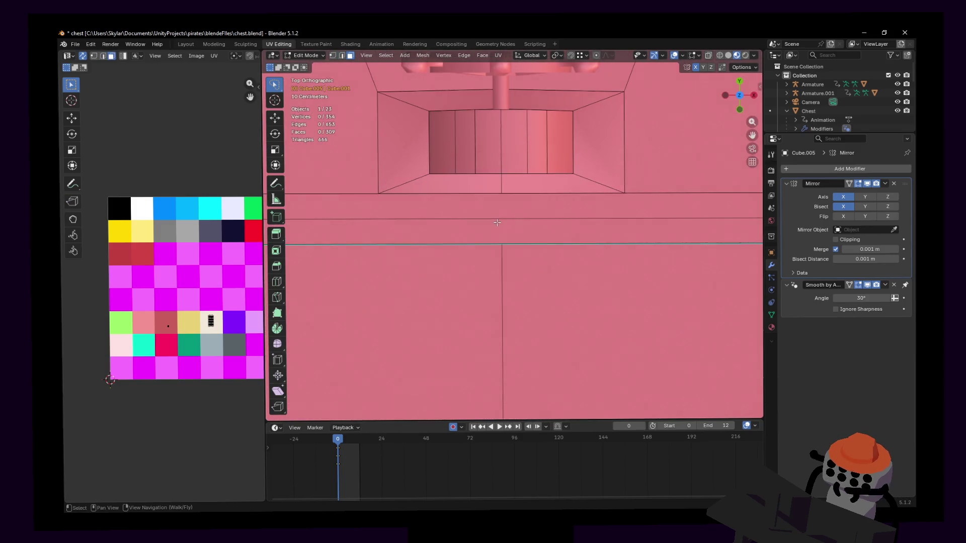
pyautogui.click(520, 214)
pyautogui.scroll(-4, 603, 247)
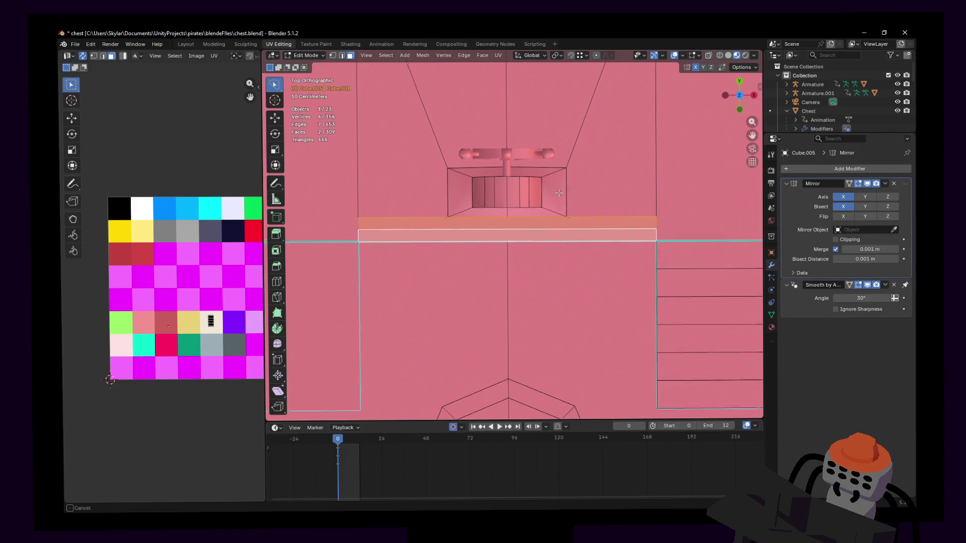
pyautogui.press('s')
pyautogui.press('z')
pyautogui.press('z')
pyautogui.press('z')
pyautogui.press('y')
pyautogui.click(590, 215)
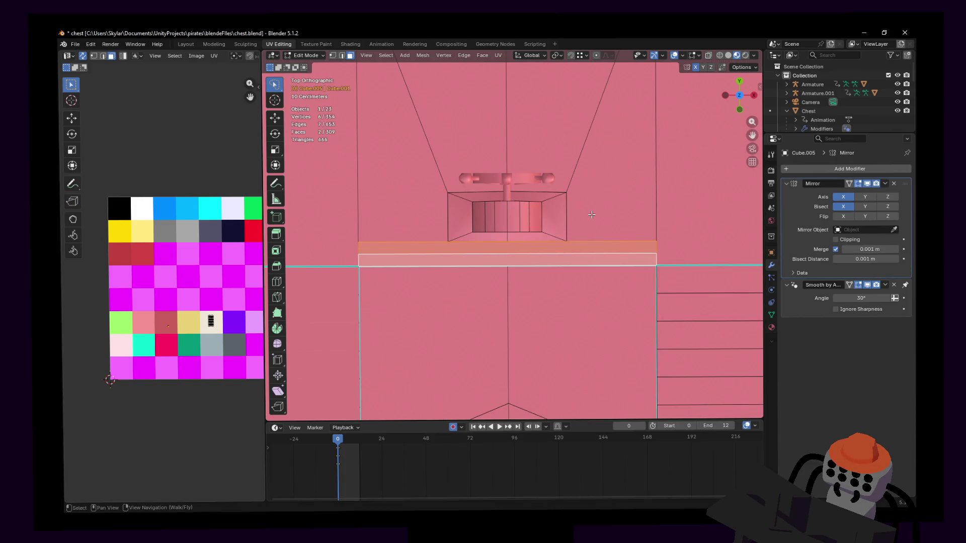
pyautogui.hotkey('shift', '`')
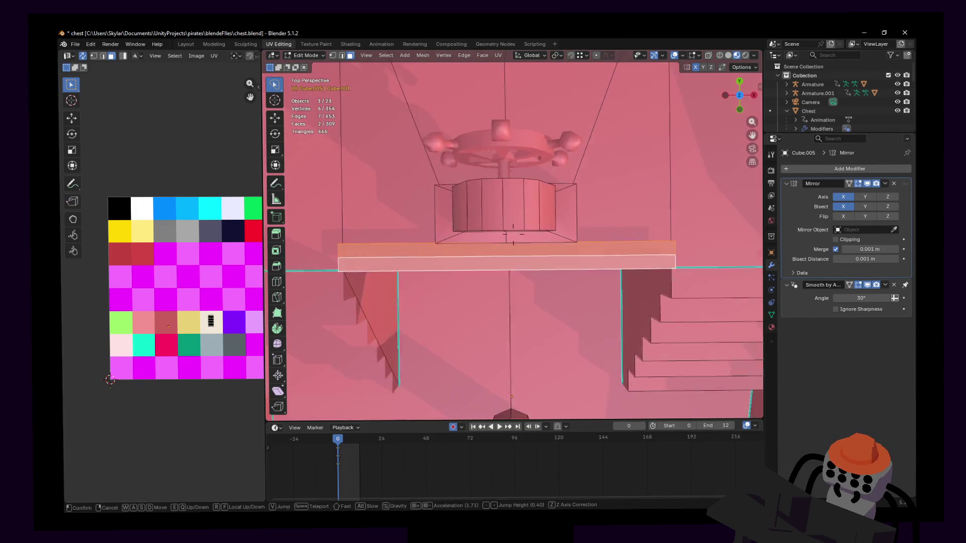
pyautogui.press('w')
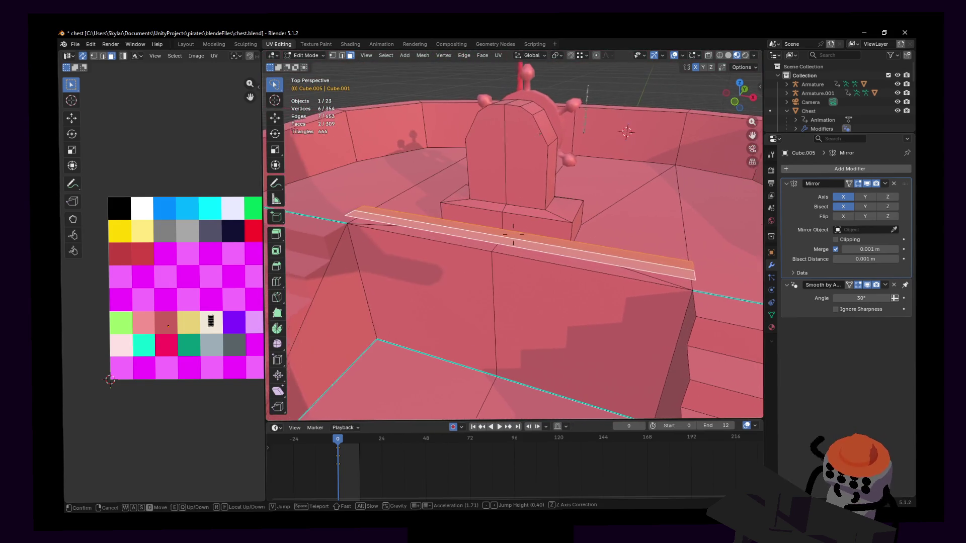
# Lower the strip slightly along Z and extrude it straight up into a raised rail.
pyautogui.click(611, 292)
pyautogui.press('g')
pyautogui.press('z')
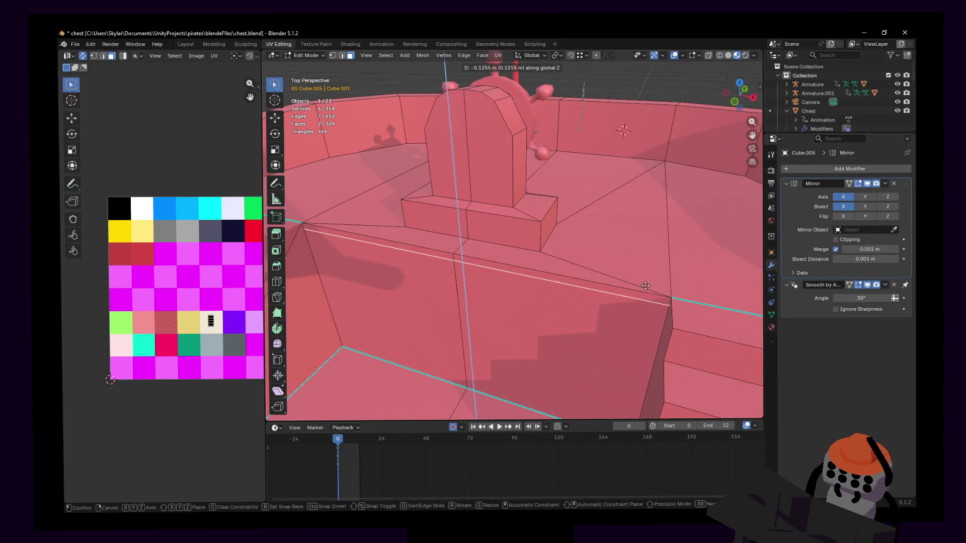
pyautogui.click(664, 291)
pyautogui.press('e')
pyautogui.press('z')
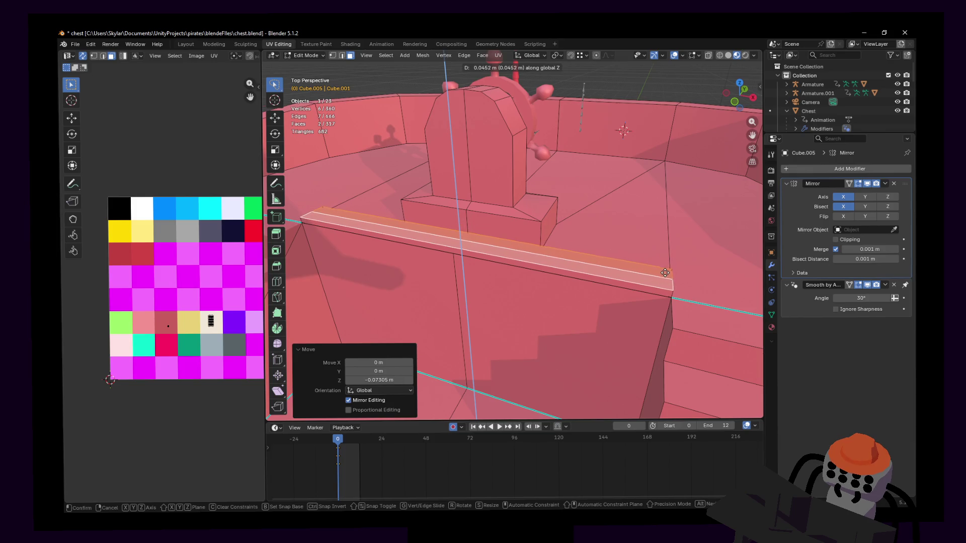
pyautogui.click(662, 274)
# Select the rail's edge loop and duplicate the edge with Shift+D.
pyautogui.moveTo(655, 277)
pyautogui.mouseDown(button='middle')
pyautogui.moveTo(587, 280)
pyautogui.moveTo(580, 289)
pyautogui.mouseUp(button='middle')
pyautogui.click(580, 289)
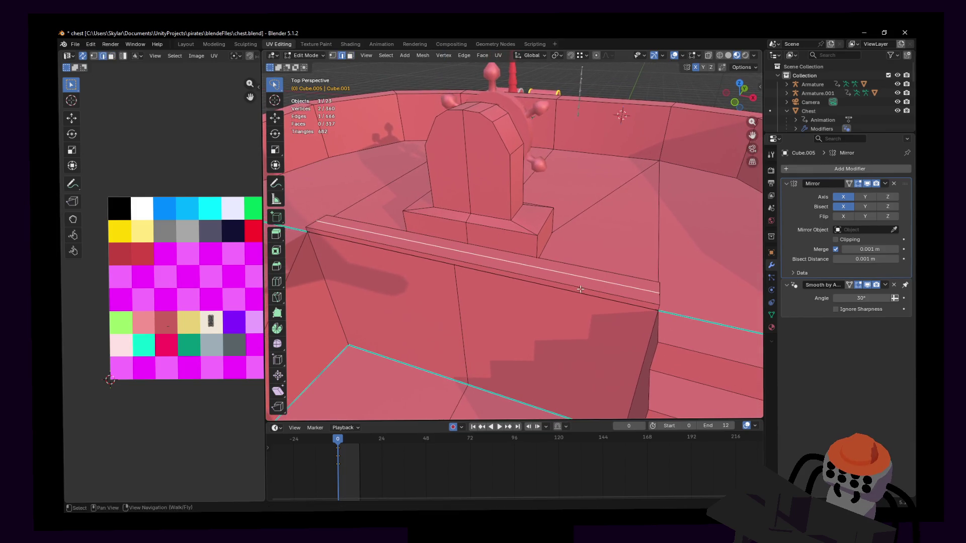
pyautogui.keyDown('alt'); pyautogui.click(609, 281); pyautogui.keyUp('alt')
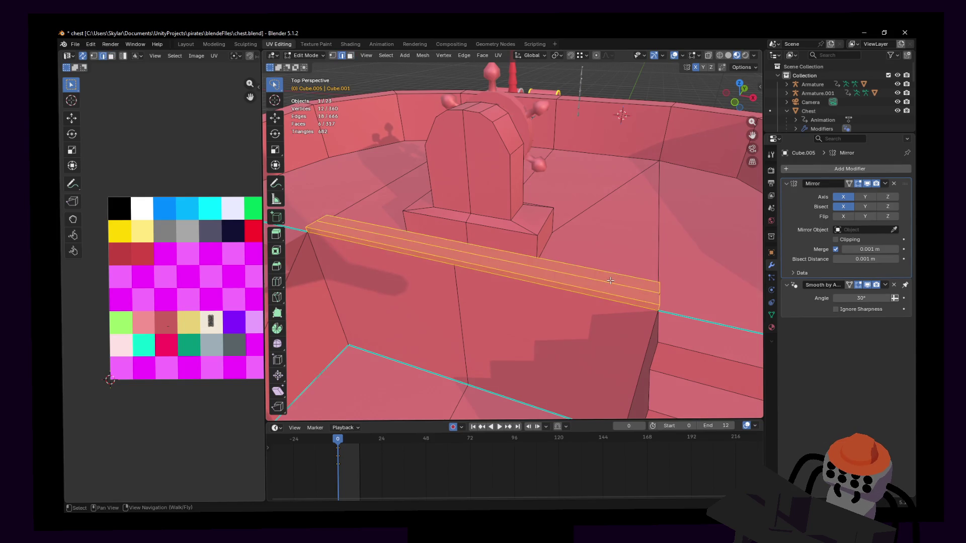
pyautogui.rightClick(610, 280)
pyautogui.click(611, 280)
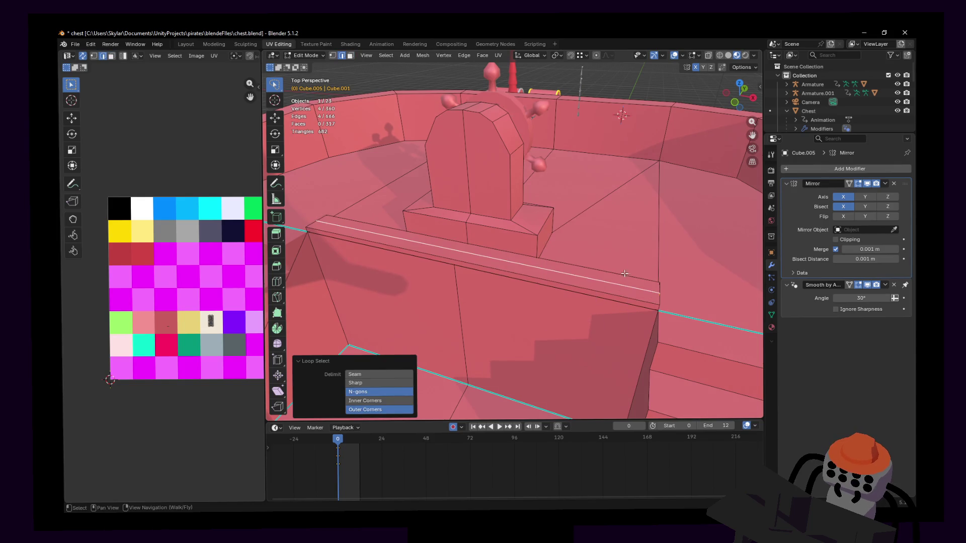
pyautogui.hotkey('shift', 'd')
# Dissolve the rail-top edge loop and lower the duplicated edge 0.124 m along Z.
pyautogui.keyDown('alt'); pyautogui.click(604, 284); pyautogui.keyUp('alt')
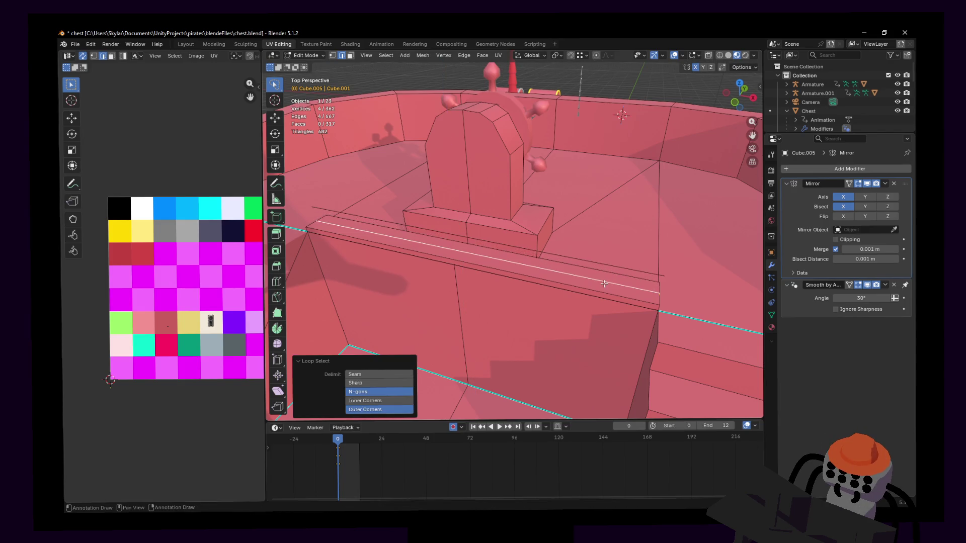
pyautogui.press('x')
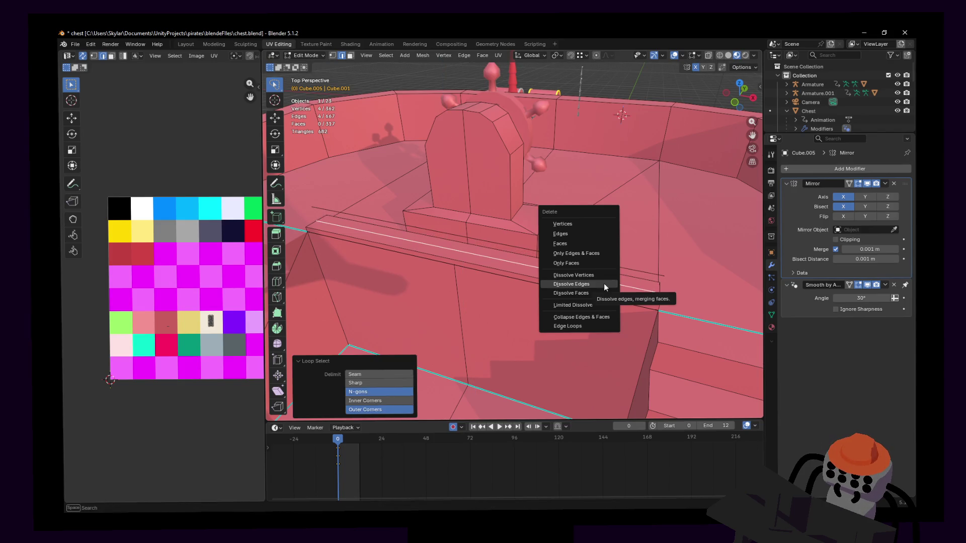
pyautogui.click(571, 284)
pyautogui.click(604, 285)
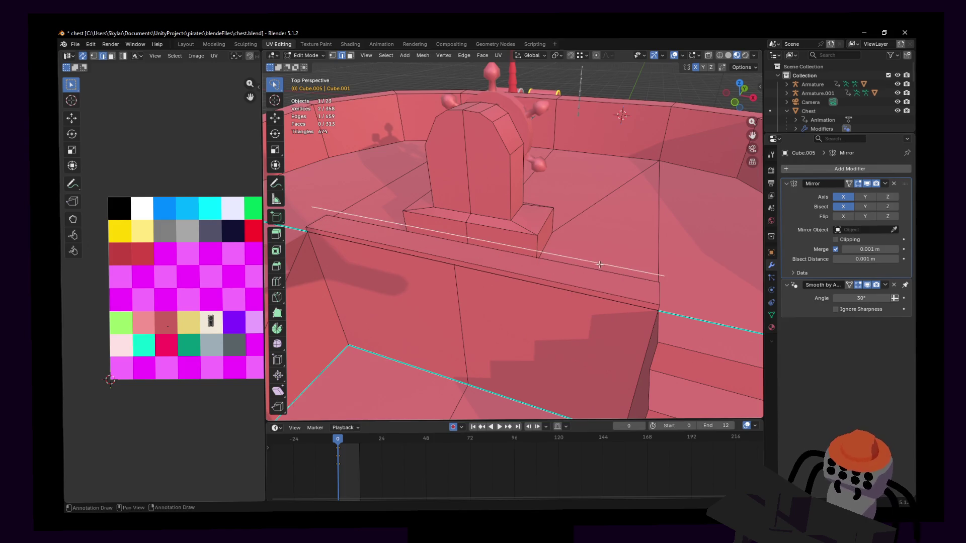
pyautogui.press('g')
pyautogui.press('z')
pyautogui.click(661, 281)
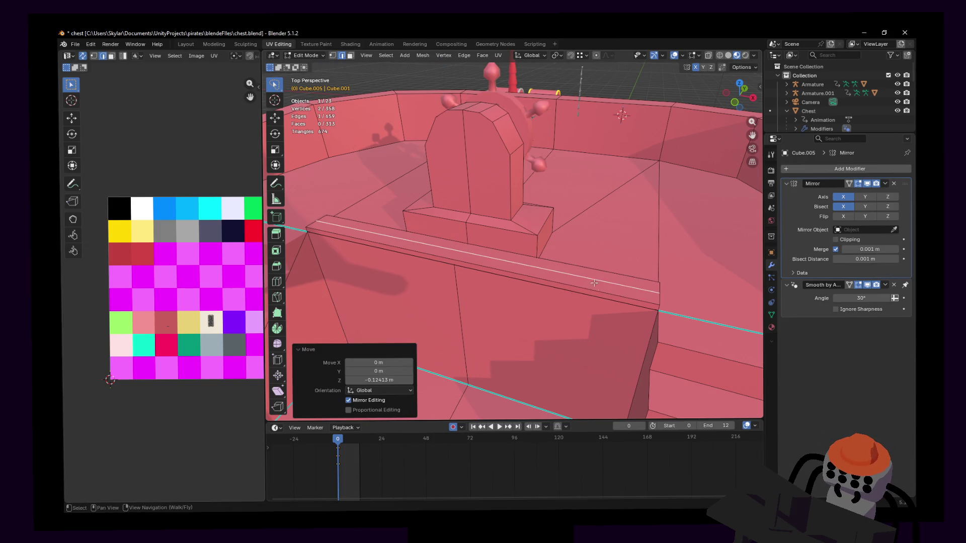
# Separate the selected edge into its own object and return to Object Mode.
pyautogui.press('p')
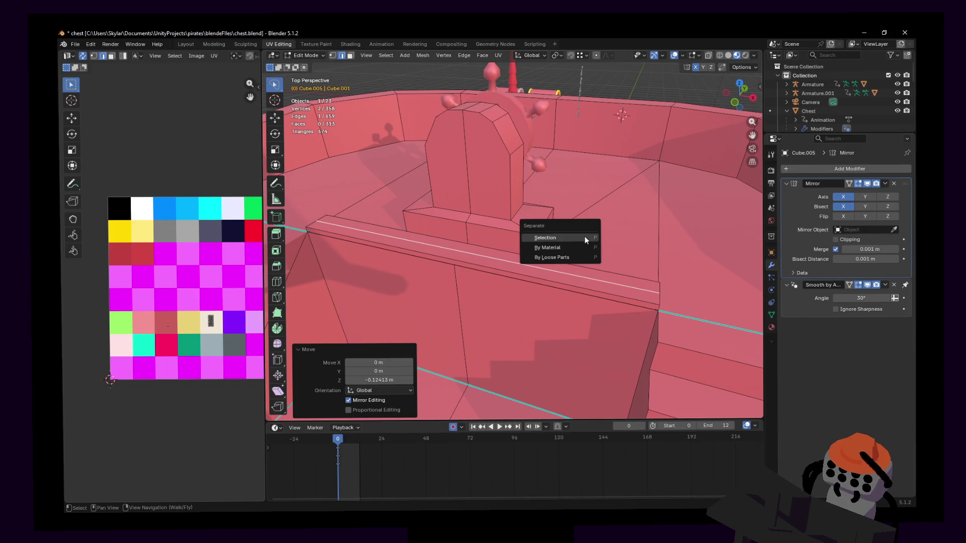
pyautogui.click(583, 237)
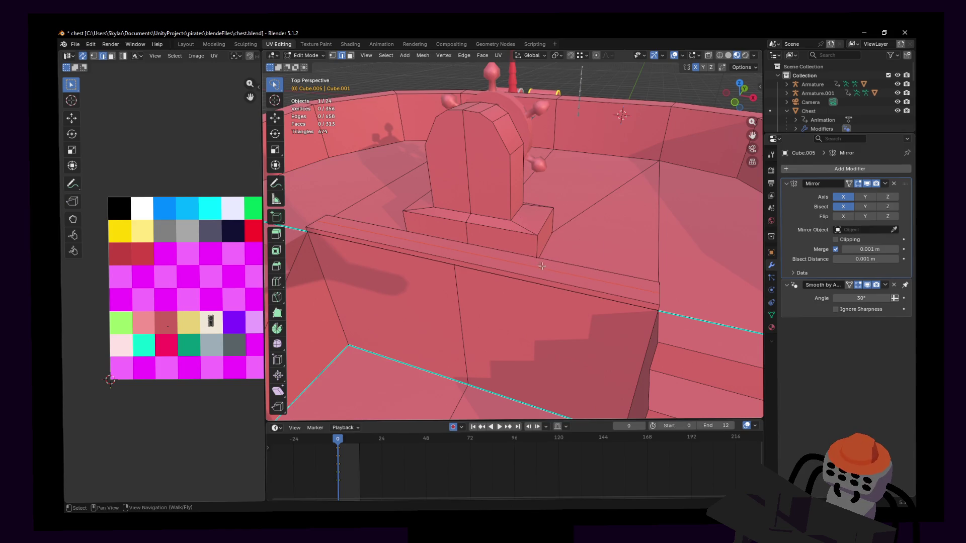
pyautogui.hotkey('ctrl', 'r')
pyautogui.rightClick(513, 265)
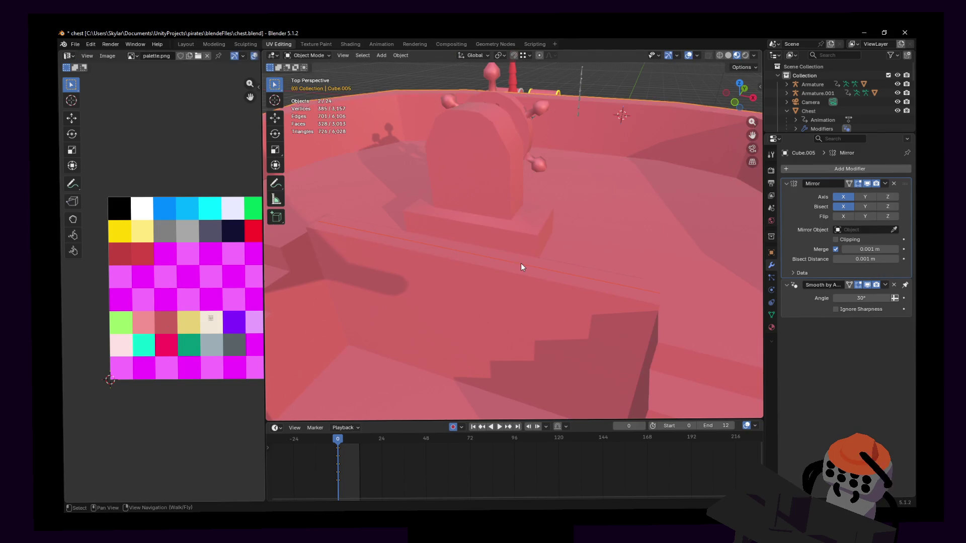
pyautogui.press('Tab')
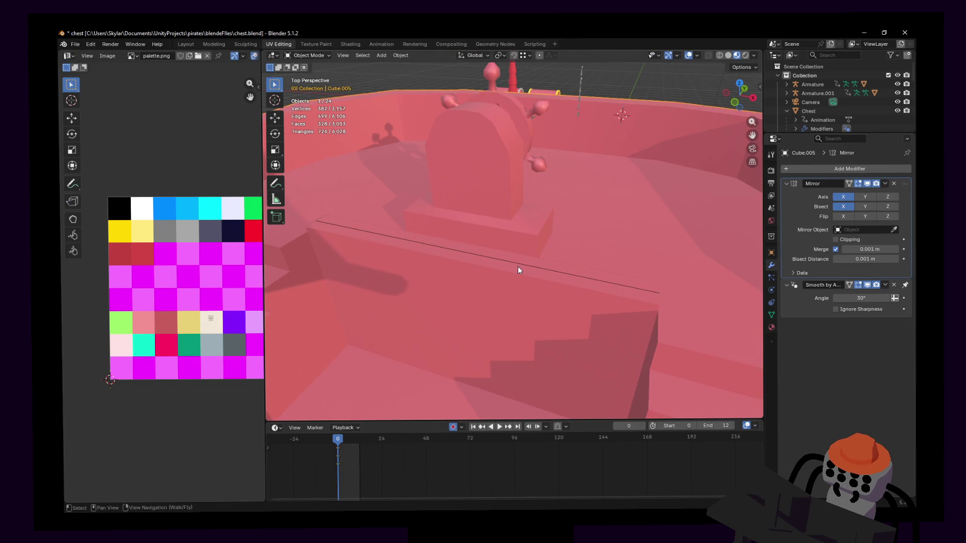
# Enlarge the Outliner, identify Cube.005, then select Cube.007 and begin a loop cut in Edit Mode.
pyautogui.moveTo(800, 134); pyautogui.dragTo(810, 277)
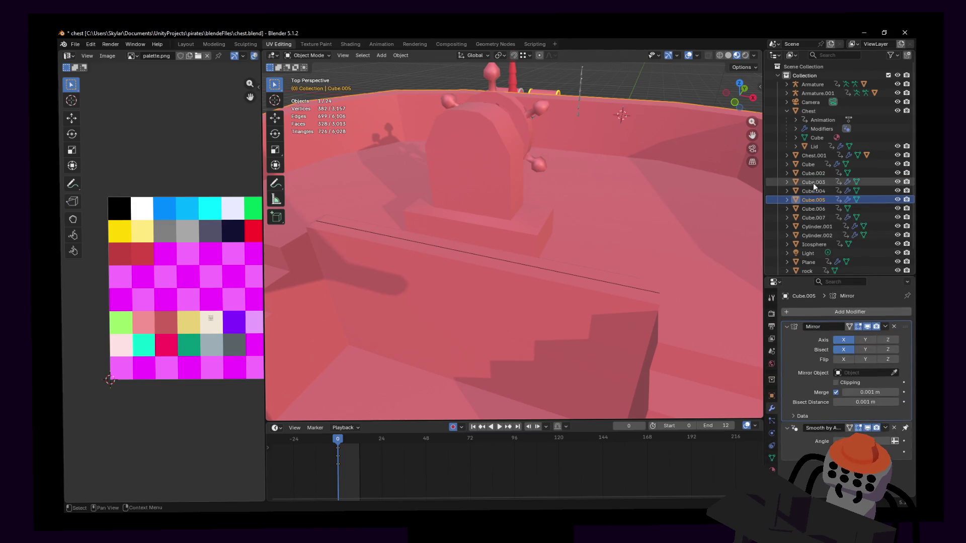
pyautogui.click(898, 201)
pyautogui.click(898, 200)
pyautogui.click(878, 218)
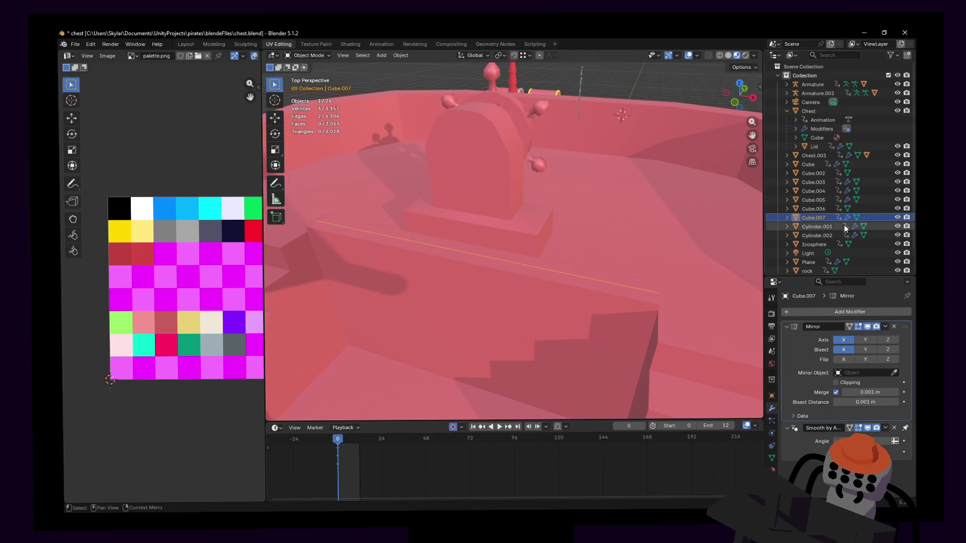
pyautogui.press('Tab')
pyautogui.hotkey('ctrl', 'r')
pyautogui.scroll(3, 456, 248)
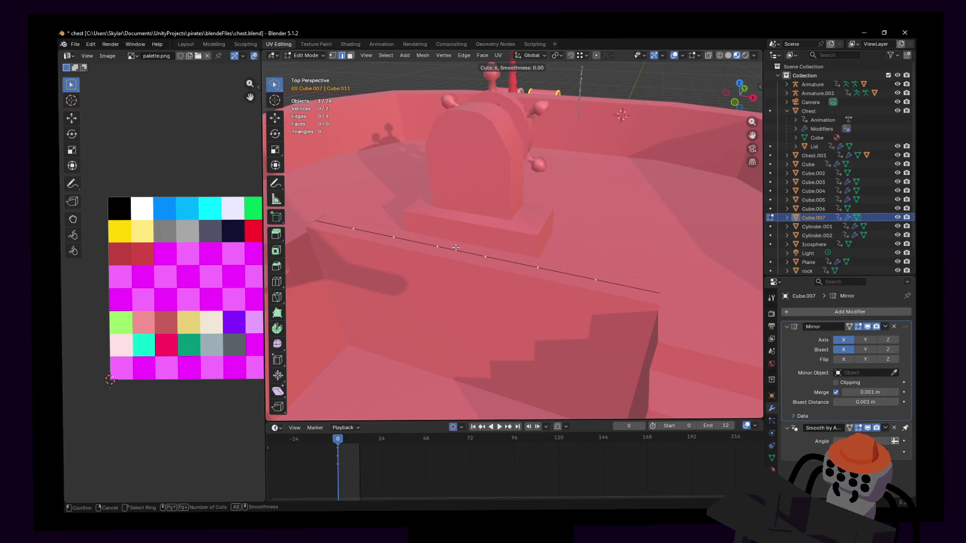
# Divide the Cube.007 line with 6 cuts and extrude it straight up along Z into a trial wall.
pyautogui.click(455, 248)
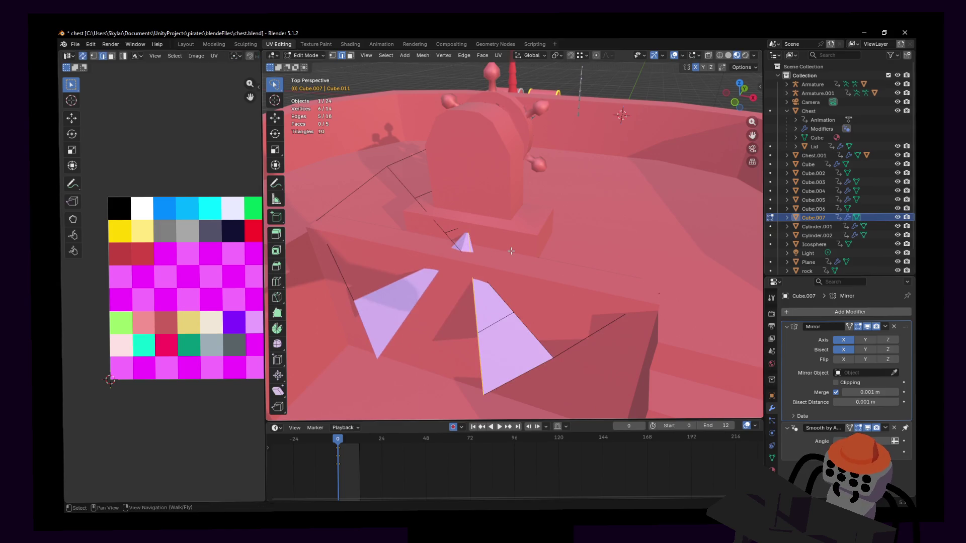
pyautogui.hotkey('ctrl', 'z')
pyautogui.moveTo(520, 250); pyautogui.dragTo(541, 251, button='middle')
pyautogui.press('e')
pyautogui.press('z')
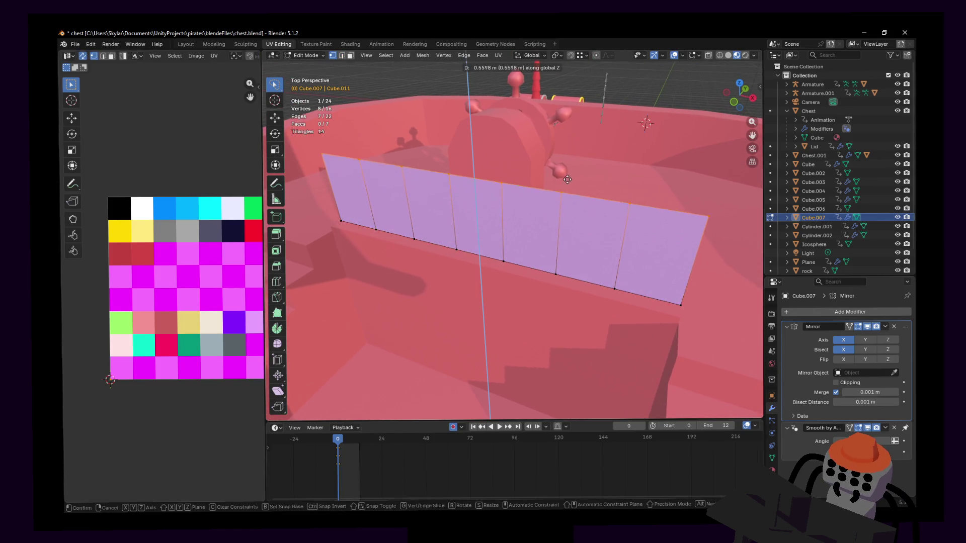
pyautogui.click(574, 178)
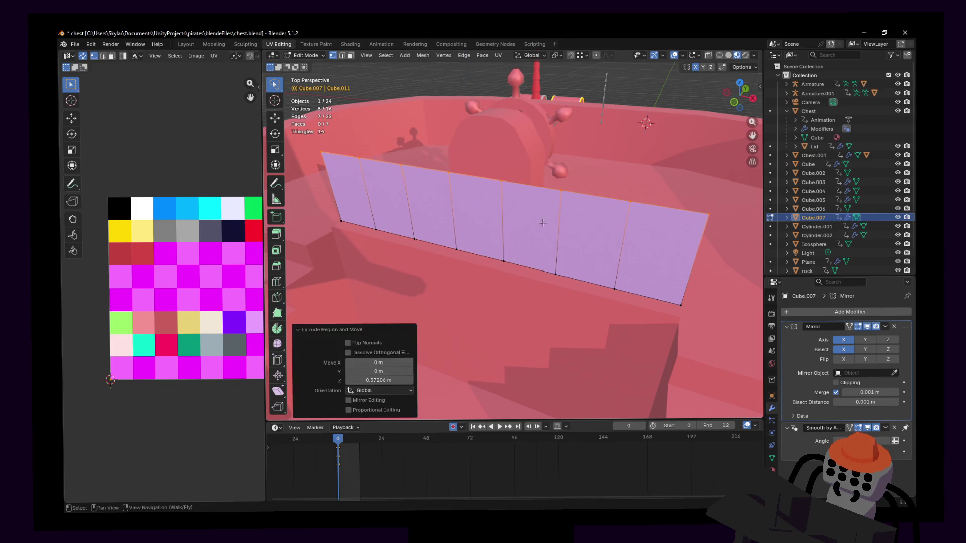
# Select the seven faces of the trial wall.
pyautogui.press('3')
pyautogui.click(524, 241)
pyautogui.keyDown('shift'); pyautogui.click(477, 216); pyautogui.keyUp('shift')
pyautogui.keyDown('shift'); pyautogui.click(427, 206); pyautogui.keyUp('shift')
pyautogui.keyDown('shift'); pyautogui.click(383, 197); pyautogui.keyUp('shift')
pyautogui.keyDown('shift'); pyautogui.click(345, 189); pyautogui.keyUp('shift')
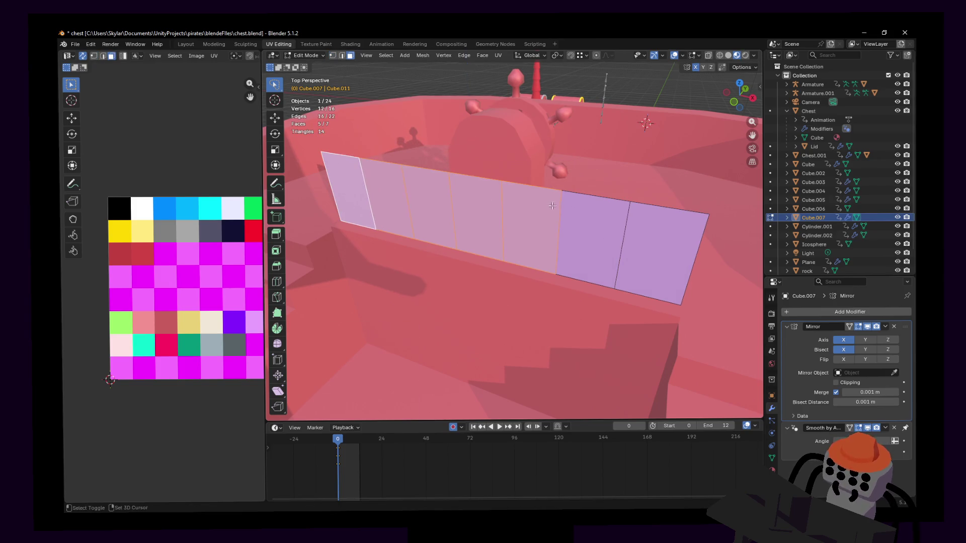
pyautogui.keyDown('shift'); pyautogui.click(593, 236); pyautogui.keyUp('shift')
pyautogui.keyDown('shift'); pyautogui.click(640, 231); pyautogui.keyUp('shift')
# Test face and edge selections, then undo the wall back to the 8-vertex edge line.
pyautogui.press('x')
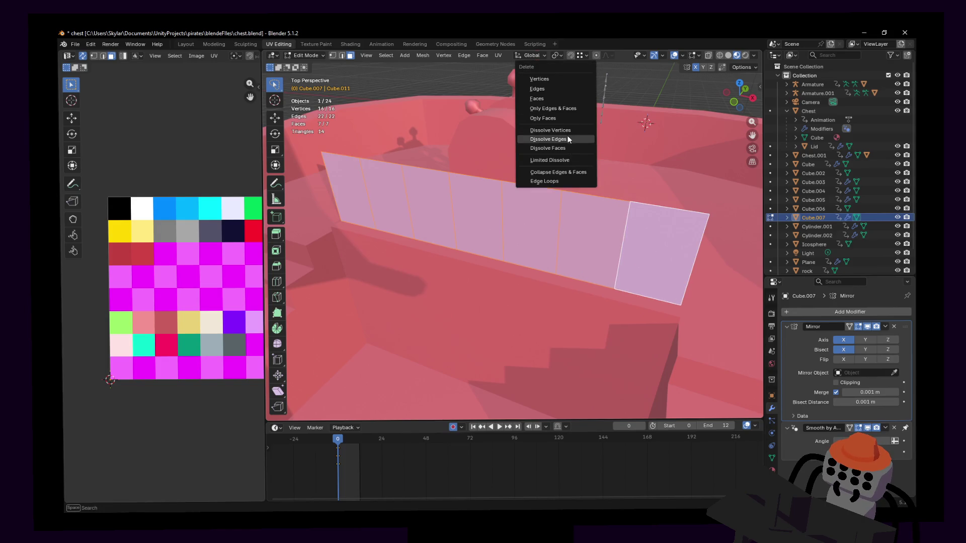
pyautogui.hotkey('alt', 'a')
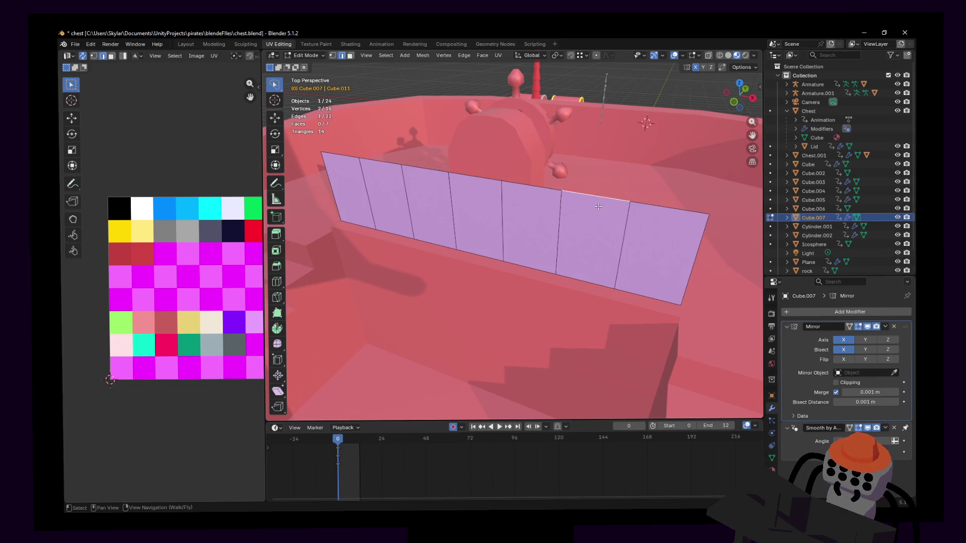
pyautogui.click(599, 205)
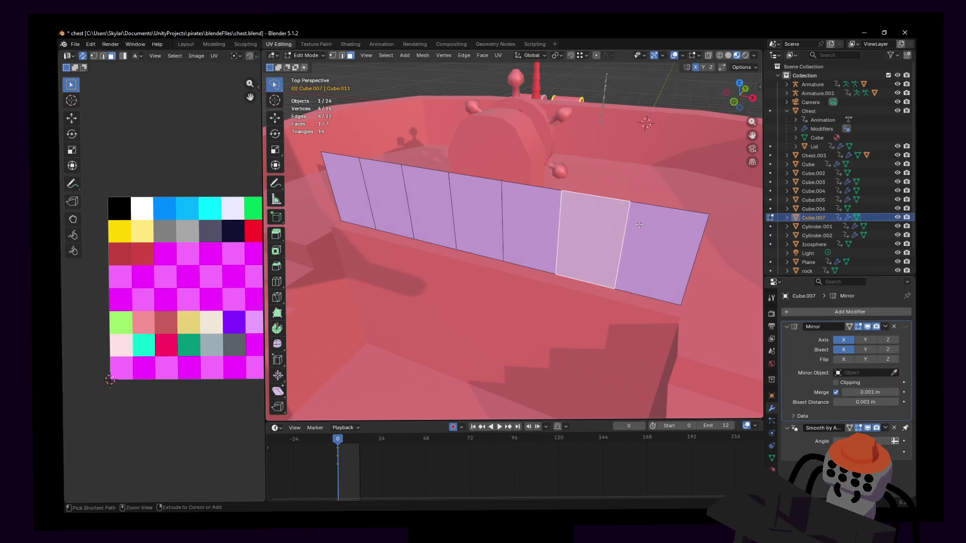
pyautogui.hotkey('alt', 'a')
pyautogui.press('2')
pyautogui.press('a')
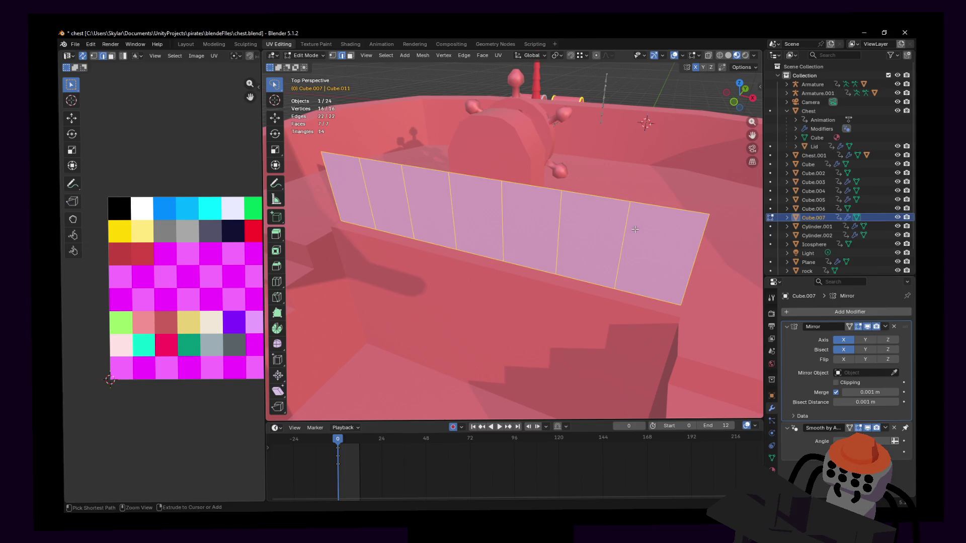
pyautogui.press('3')
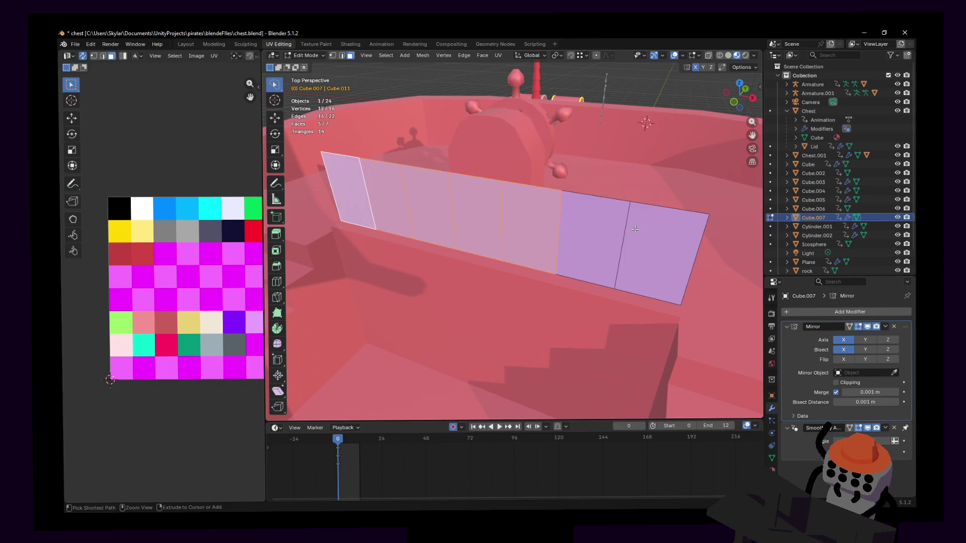
pyautogui.hotkey('alt', 'a')
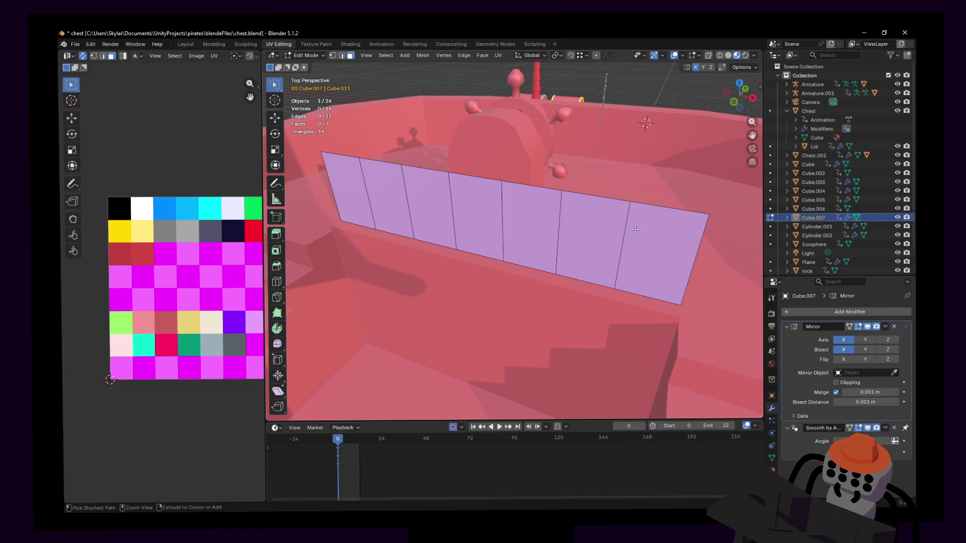
pyautogui.hotkey('ctrl', 'z')
pyautogui.hotkey('ctrl', 'z')
pyautogui.moveTo(623, 235); pyautogui.dragTo(597, 218, button='middle')
# Delete Cube.007's edges and faces, keeping its eight vertices, and select them all.
pyautogui.press('2')
pyautogui.press('x')
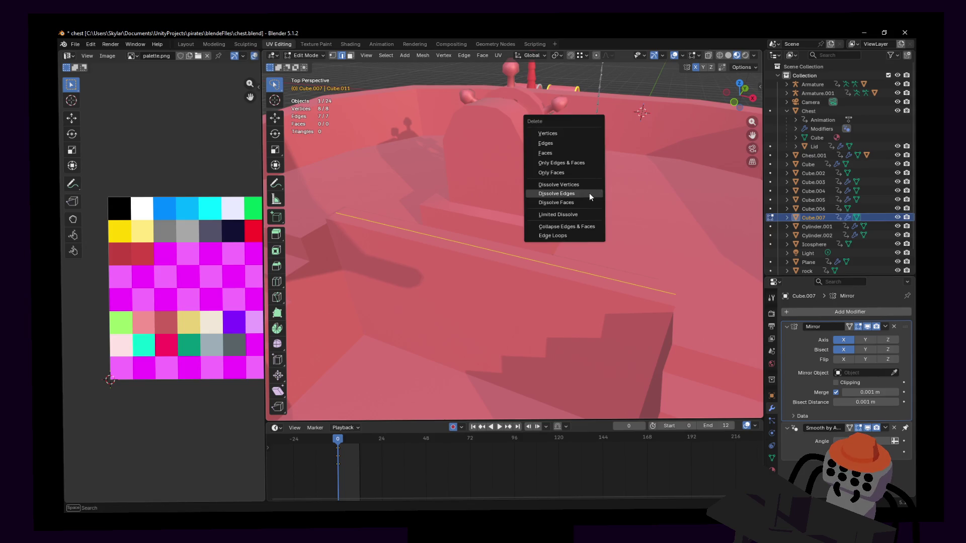
pyautogui.click(582, 162)
pyautogui.press('`')
pyautogui.click(614, 242)
pyautogui.moveTo(585, 215)
pyautogui.mouseDown(button='middle')
pyautogui.moveTo(514, 233)
pyautogui.moveTo(556, 196)
pyautogui.mouseUp(button='middle')
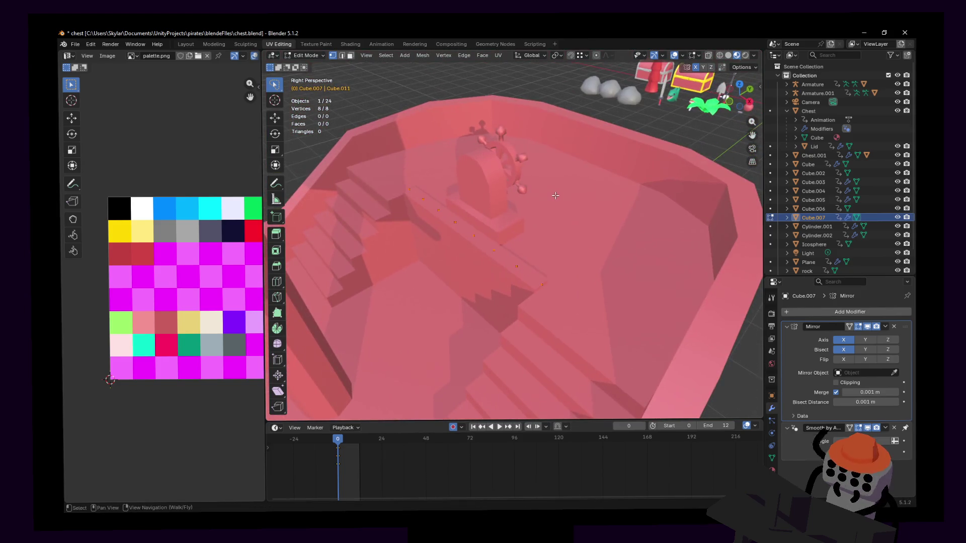
pyautogui.press('a')
pyautogui.hotkey('shift', '`')
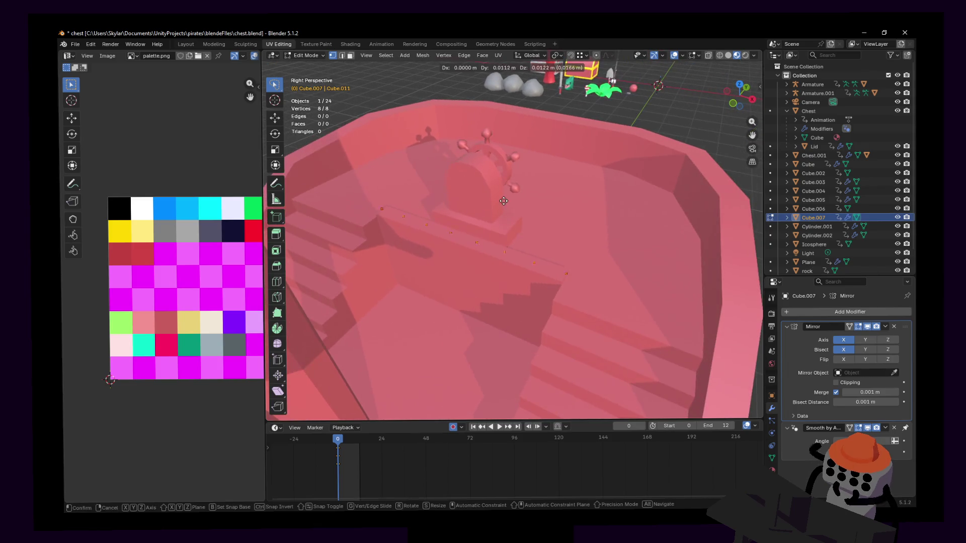
pyautogui.click(513, 234)
# Extrude the eight vertices straight up into posts 0.436 m tall.
pyautogui.press('e')
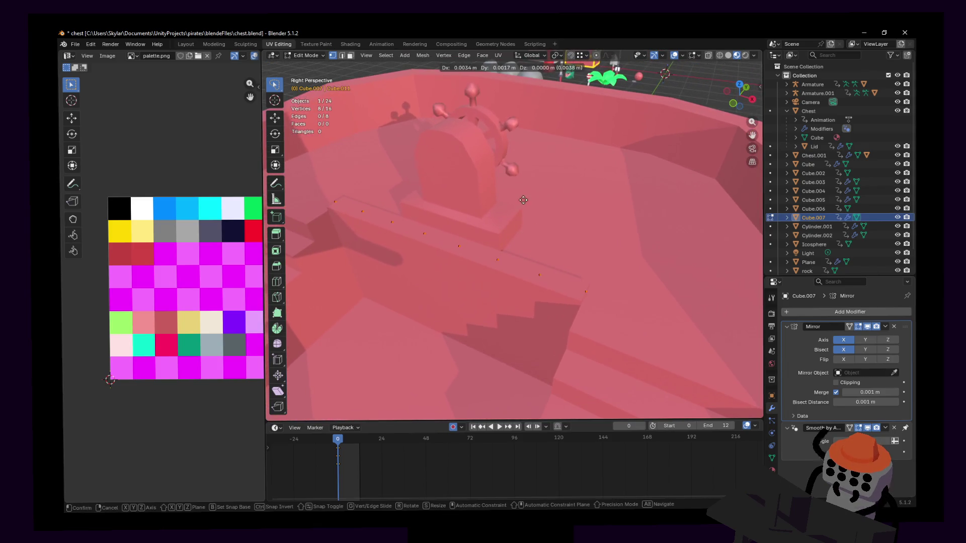
pyautogui.press('z')
pyautogui.click(525, 160)
pyautogui.hotkey('ctrl', 'z')
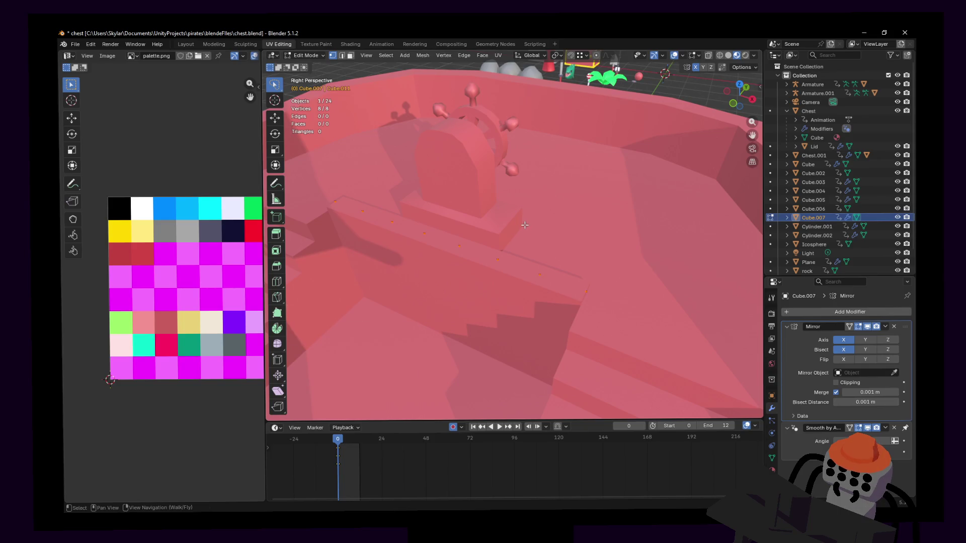
pyautogui.moveTo(495, 261); pyautogui.dragTo(531, 225)
pyautogui.press('Escape')
pyautogui.press('e')
pyautogui.press('z')
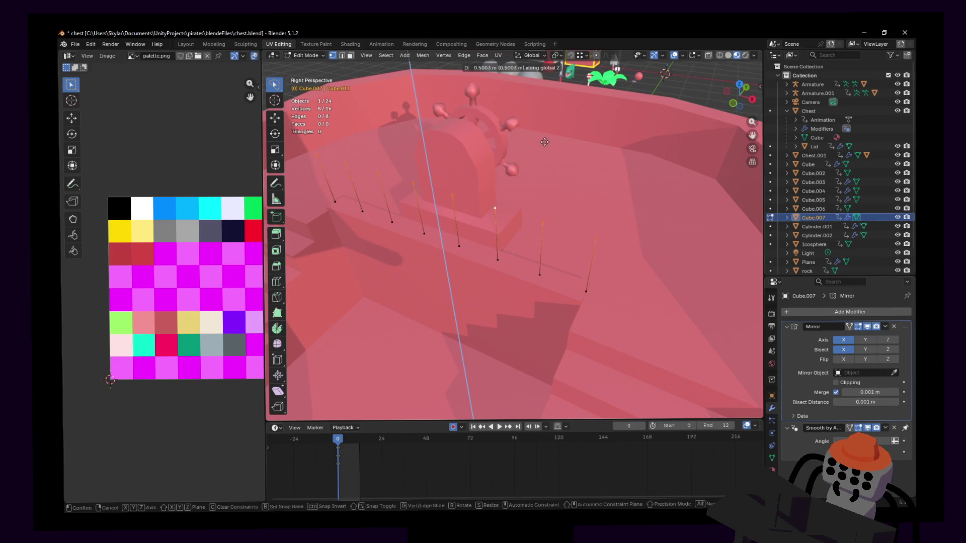
pyautogui.click(544, 142)
# Raise the selected post vertices vertically by 0.184 m.
pyautogui.hotkey('shift', '`')
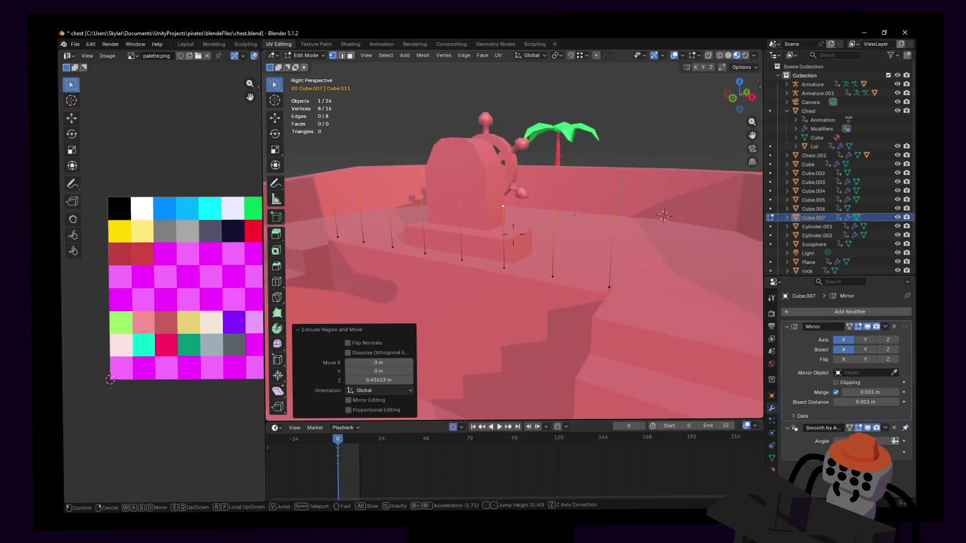
pyautogui.press('q')
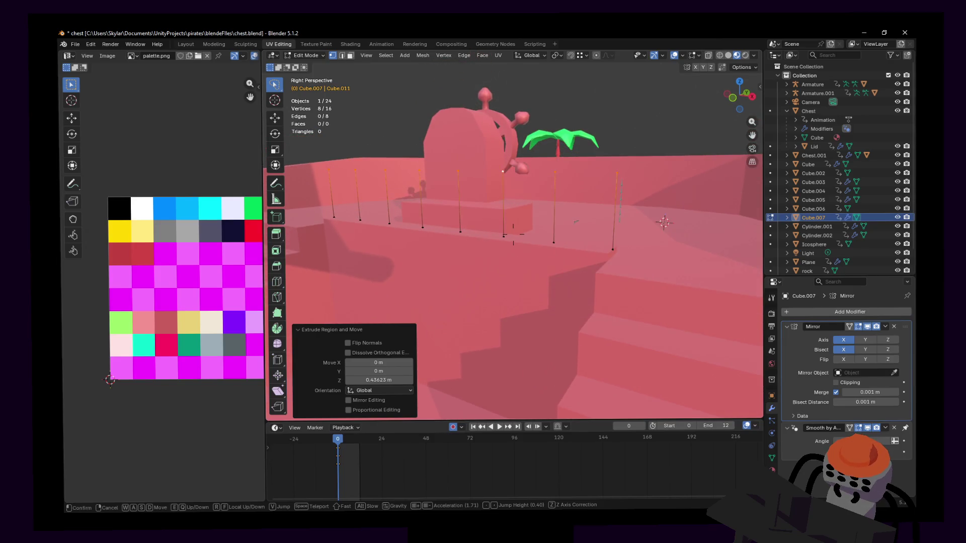
pyautogui.press('e')
pyautogui.click(547, 146)
pyautogui.press('g')
pyautogui.press('z')
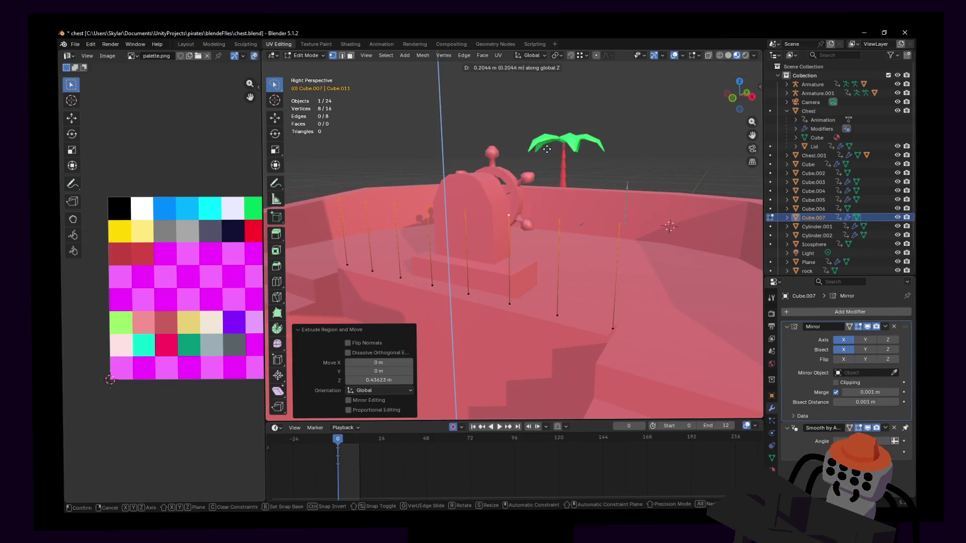
pyautogui.click(547, 149)
# Scale the whole row of posts to 0.921 along X to bring them closer.
pyautogui.hotkey('shift', '`')
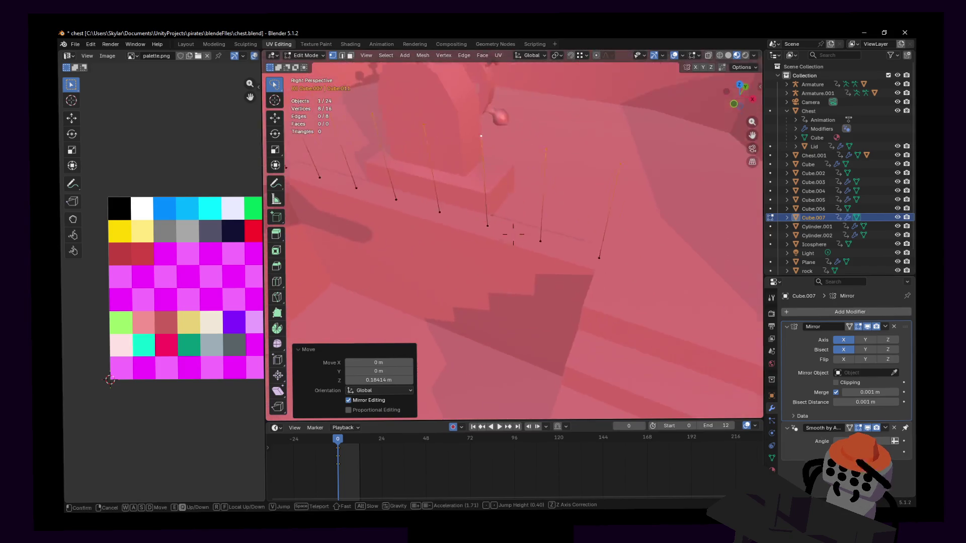
pyautogui.press('s')
pyautogui.click(535, 166)
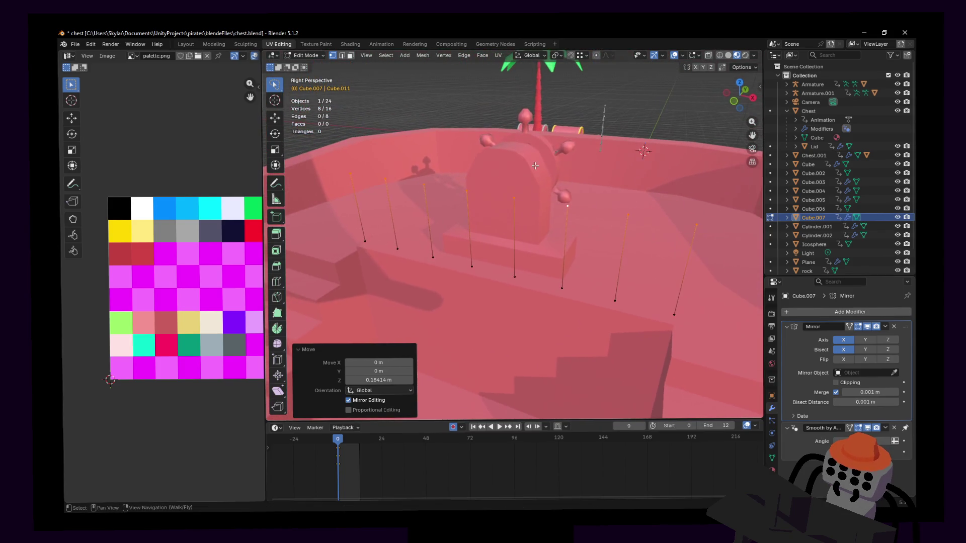
pyautogui.press('a')
pyautogui.press('s')
pyautogui.press('x')
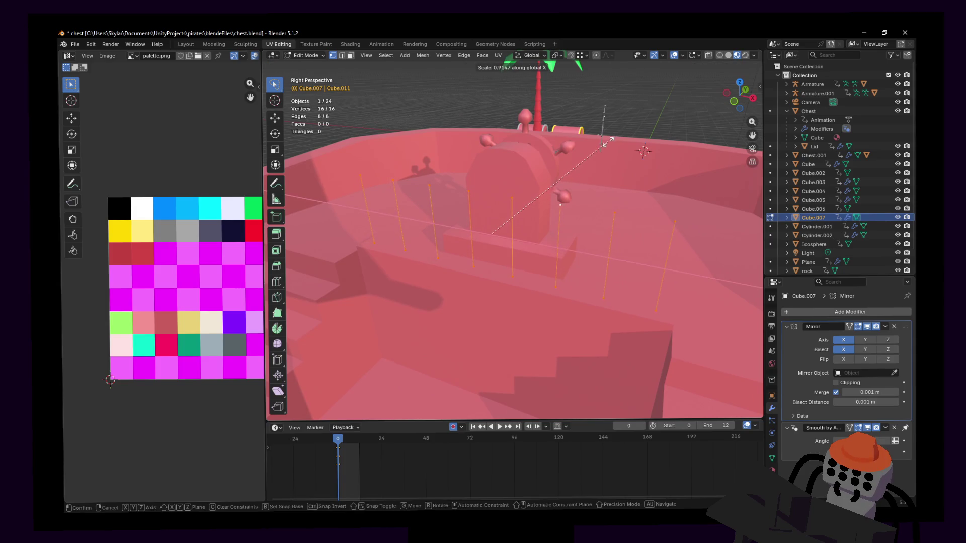
pyautogui.click(611, 143)
# Lower the post tops slightly and return to Object Mode.
pyautogui.hotkey('shift', '`')
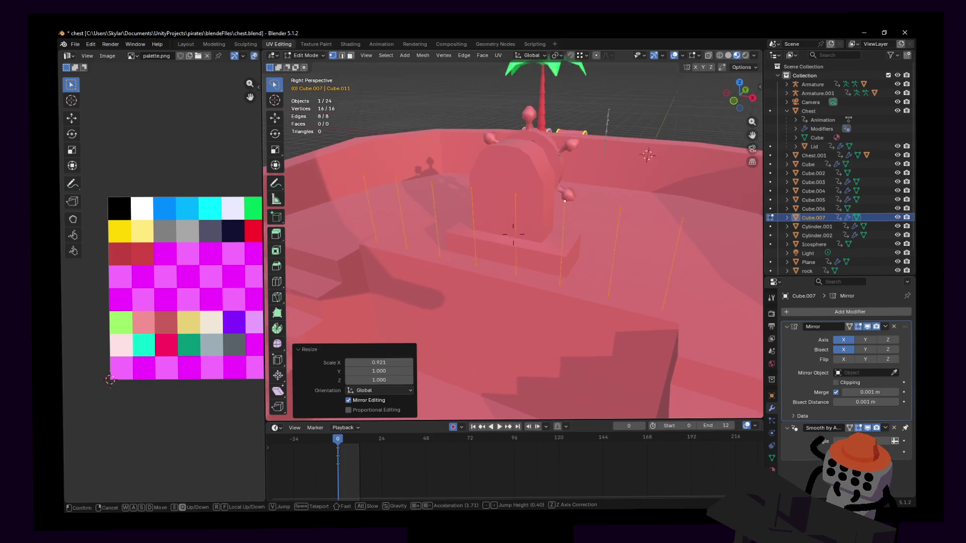
pyautogui.click(650, 137)
pyautogui.moveTo(661, 130)
pyautogui.mouseDown()
pyautogui.moveTo(372, 172)
pyautogui.moveTo(291, 206)
pyautogui.mouseUp()
pyautogui.press('g')
pyautogui.press('z')
pyautogui.click(637, 174)
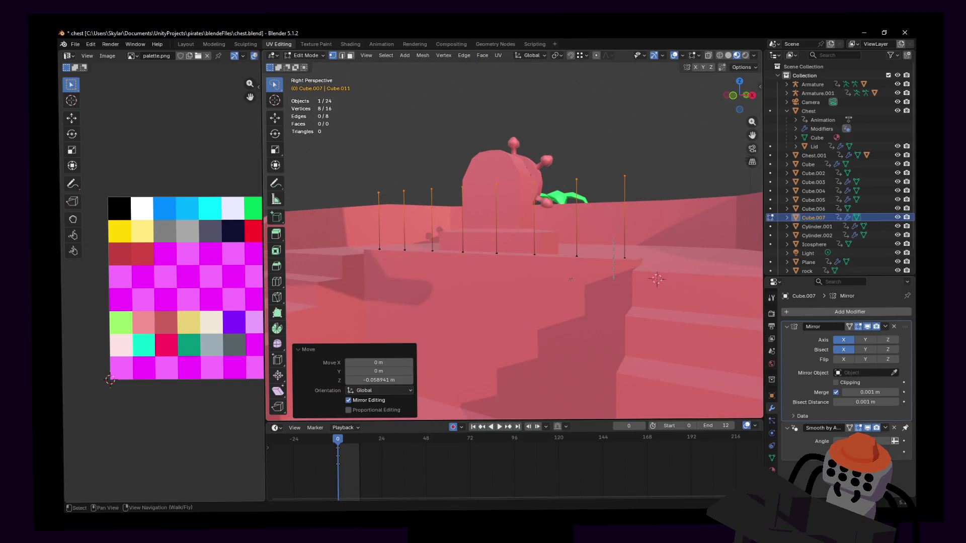
pyautogui.moveTo(637, 175); pyautogui.dragTo(612, 192, button='middle')
pyautogui.press('Tab')
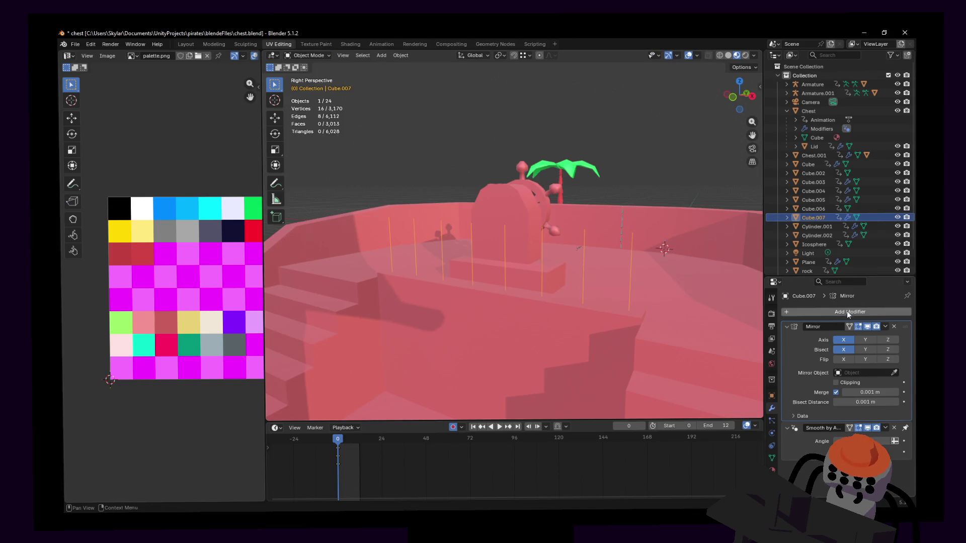
# Add a Skin modifier to Cube.007 by searching 'skin' in the modifier list.
pyautogui.click(847, 312)
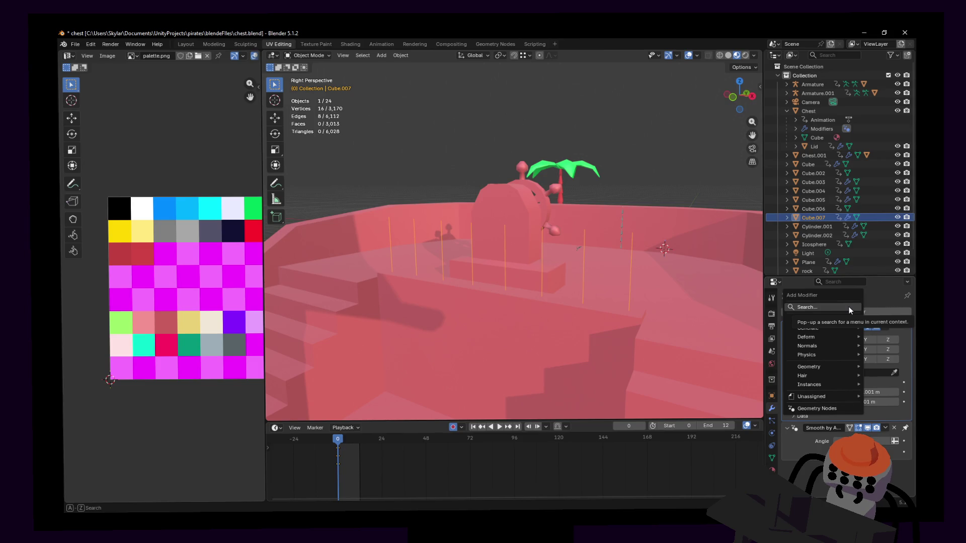
pyautogui.click(850, 307)
pyautogui.write('skin')
pyautogui.press('Return')
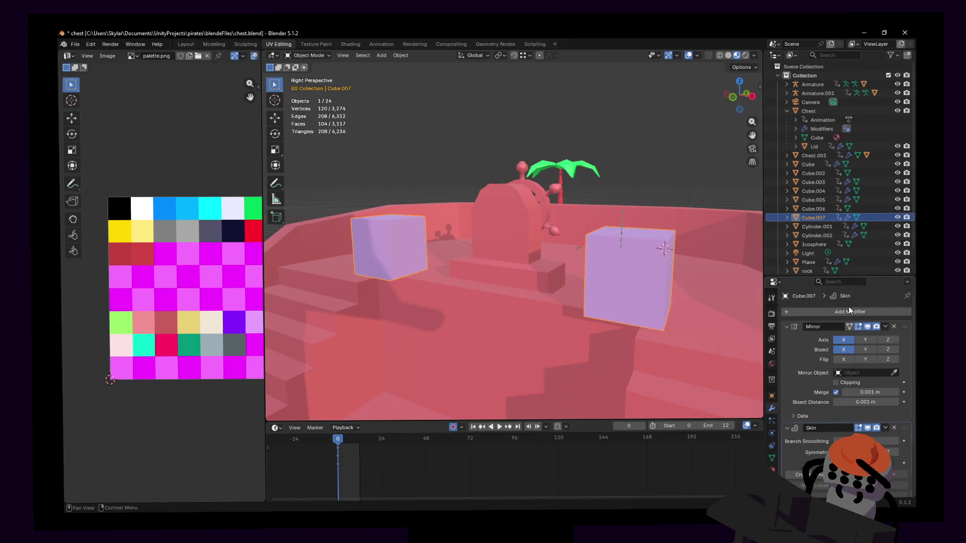
pyautogui.moveTo(629, 241); pyautogui.dragTo(628, 241, button='middle')
# In X-ray edit mode, select the posts' bottom vertices and Mark Loose.
pyautogui.hotkey('alt', 'z')
pyautogui.press('Tab')
pyautogui.press('Tab')
pyautogui.press('Tab')
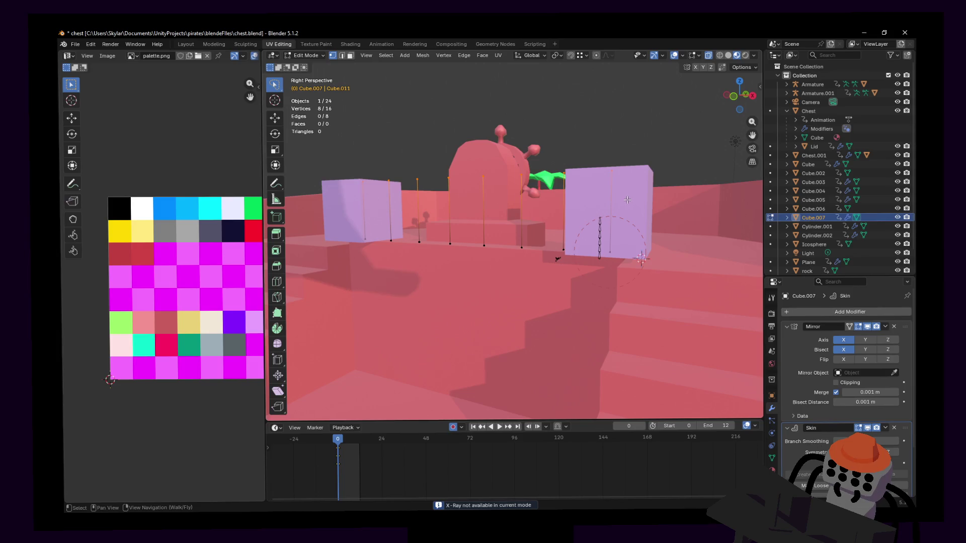
pyautogui.moveTo(645, 210)
pyautogui.mouseDown()
pyautogui.moveTo(503, 234)
pyautogui.moveTo(436, 231)
pyautogui.moveTo(332, 271)
pyautogui.moveTo(302, 317)
pyautogui.mouseUp()
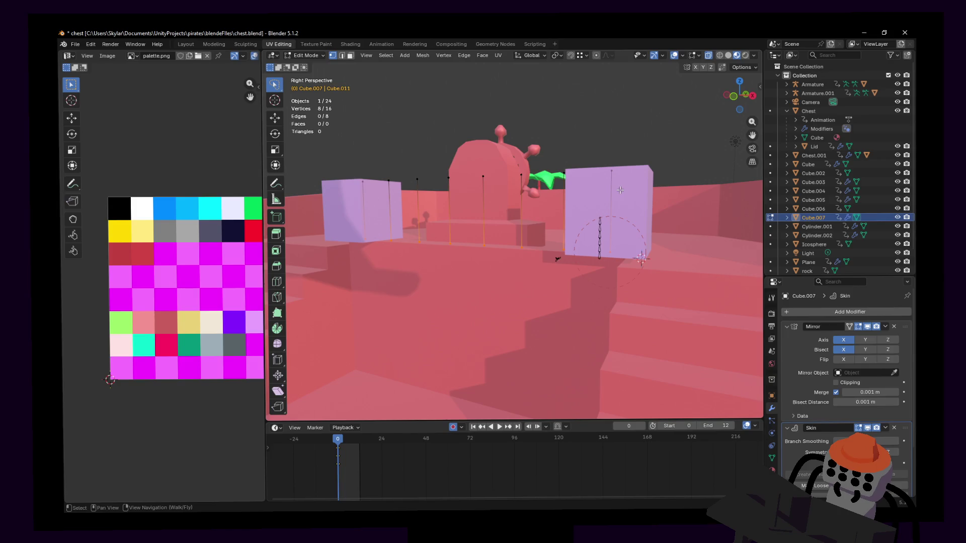
pyautogui.scroll(-3, 820, 400)
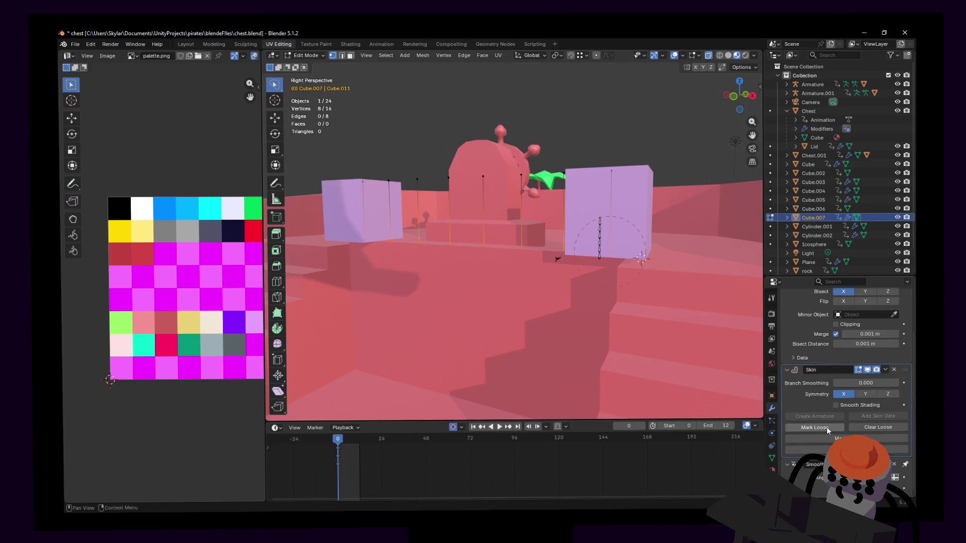
pyautogui.click(880, 438)
# Shrink the skin radius of all post vertices to 0.253.
pyautogui.hotkey('shift', '`')
pyautogui.click(513, 234)
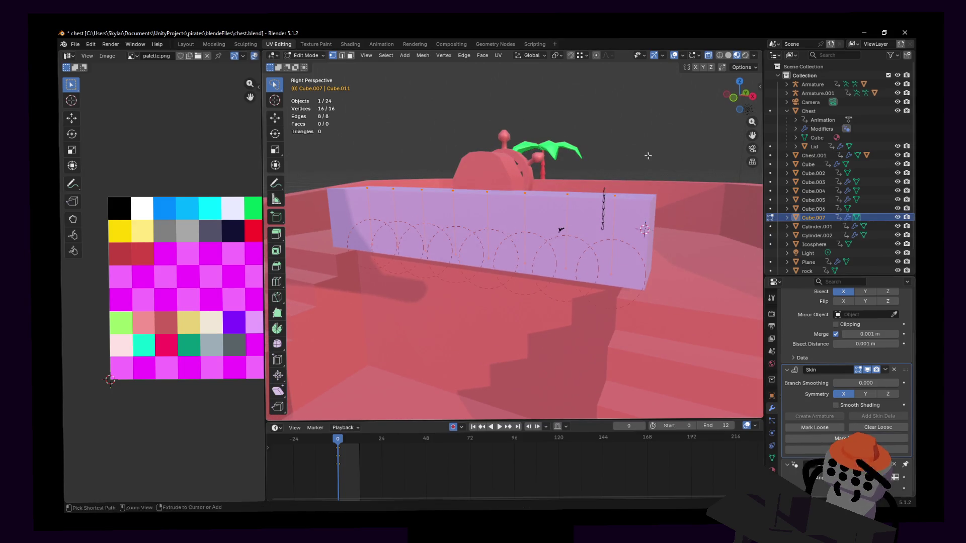
pyautogui.press('a')
pyautogui.press('s')
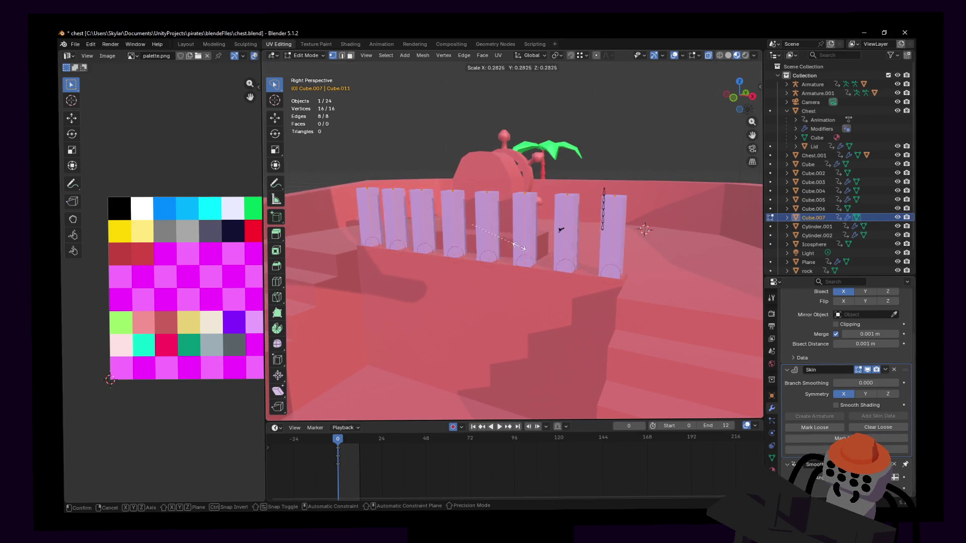
pyautogui.click(518, 246)
pyautogui.hotkey('shift', '`')
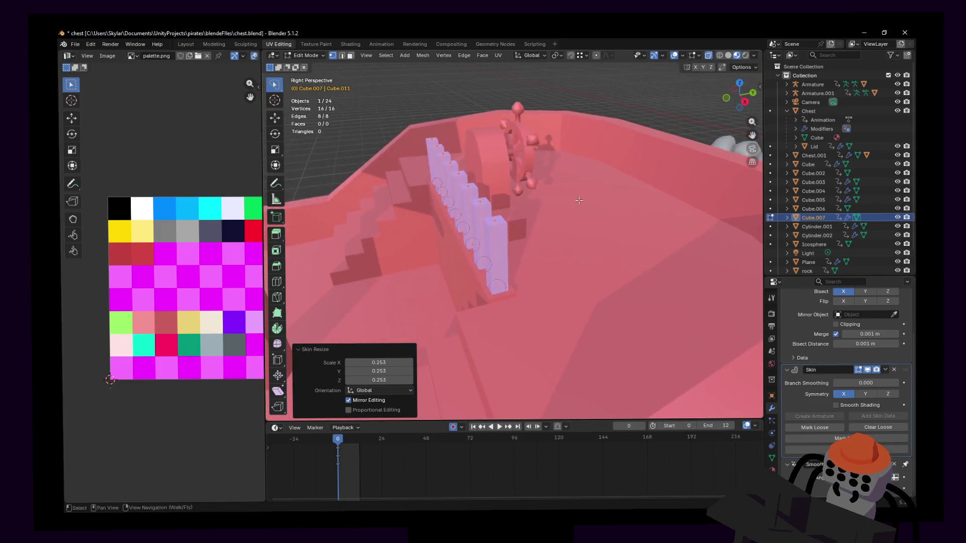
pyautogui.press('d')
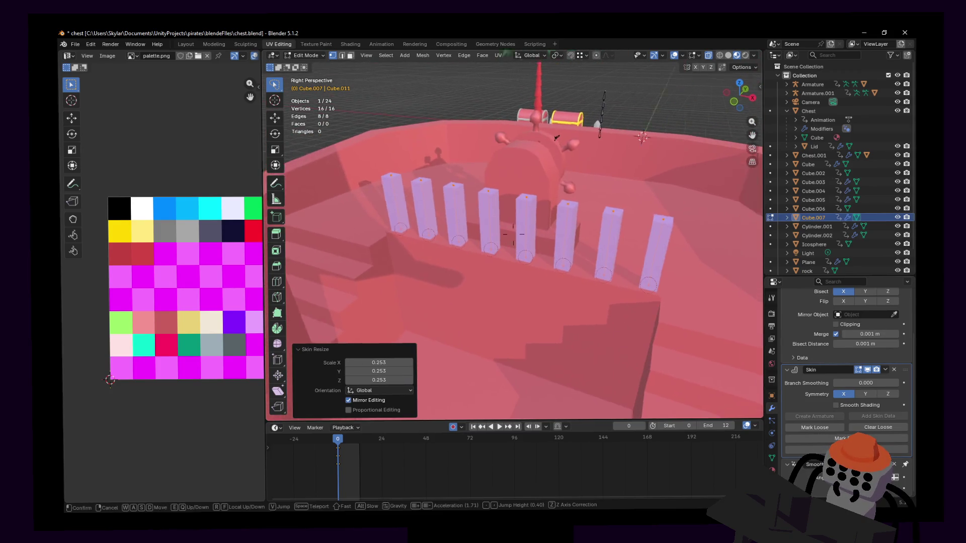
pyautogui.press('q')
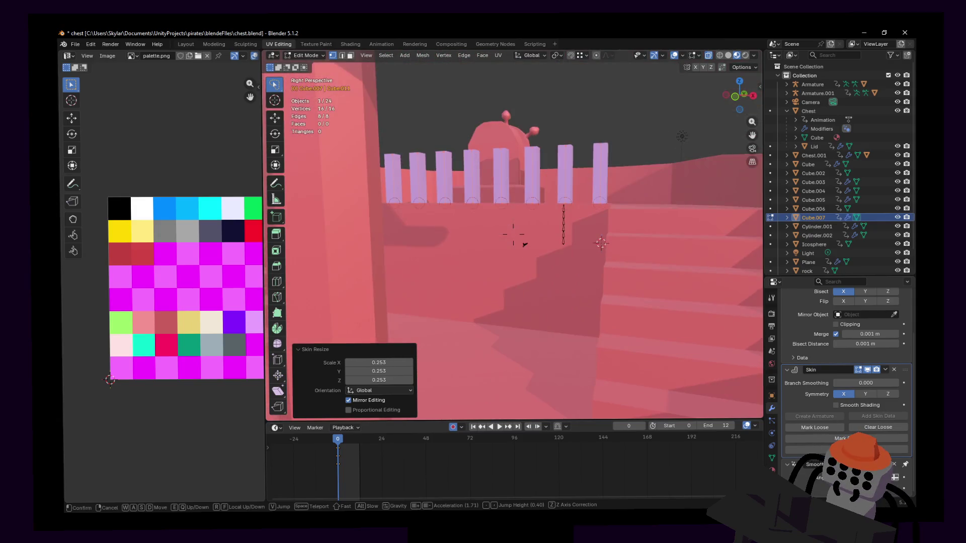
pyautogui.press('w')
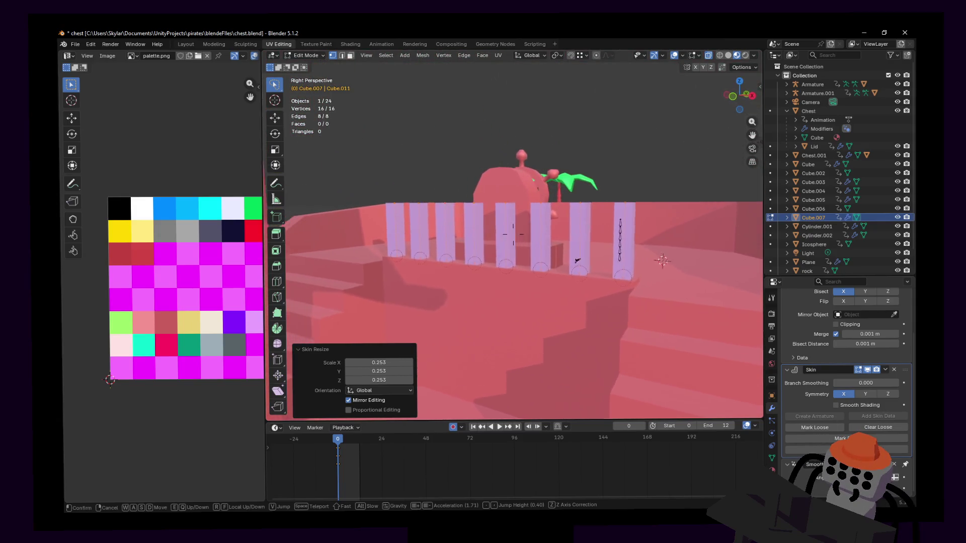
pyautogui.click(513, 235)
# Switch to the hull Cube.005 and enter its Edit Mode.
pyautogui.moveTo(700, 130)
pyautogui.keyDown('ctrl'); pyautogui.mouseDown(button='right')
pyautogui.moveTo(506, 167)
pyautogui.moveTo(388, 176)
pyautogui.moveTo(649, 232)
pyautogui.mouseUp(button='right'); pyautogui.keyUp('ctrl')
pyautogui.press('Tab')
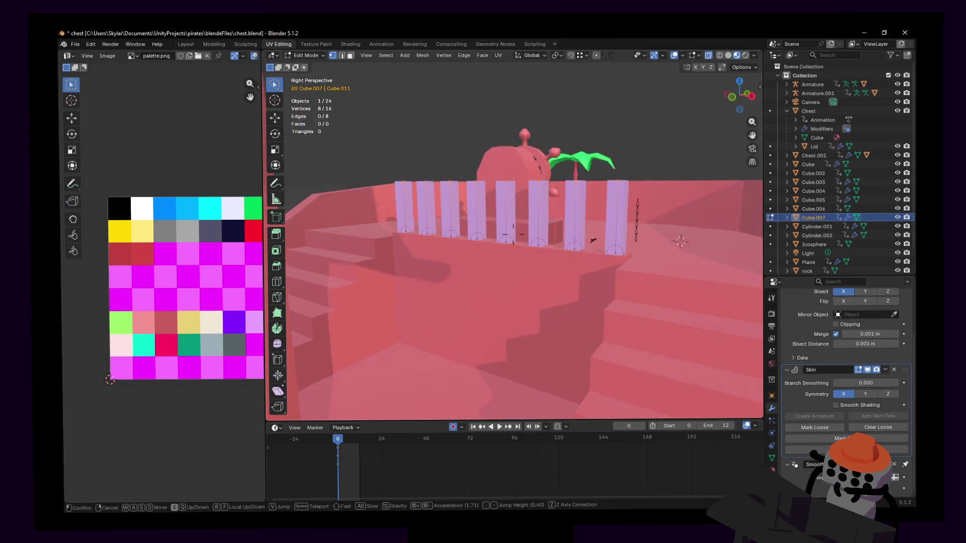
pyautogui.click(584, 259)
pyautogui.press('Tab')
# Copy the hull's linked bar piece and raise it onto the post tops as a handrail.
pyautogui.click(591, 261)
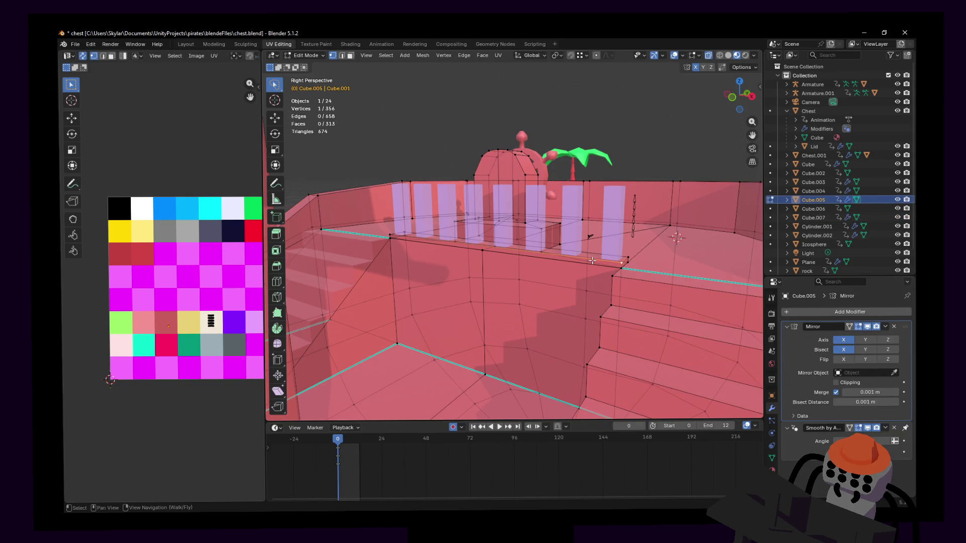
pyautogui.hotkey('ctrl', 'l')
pyautogui.press('g')
pyautogui.press('z')
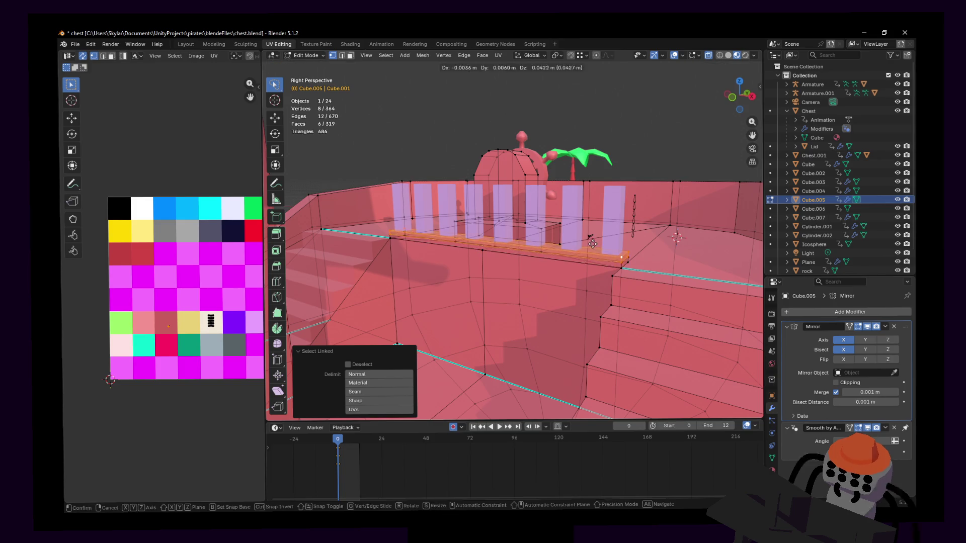
pyautogui.click(616, 187)
pyautogui.moveTo(616, 188)
pyautogui.mouseDown(button='middle')
pyautogui.moveTo(594, 196)
pyautogui.moveTo(615, 188)
pyautogui.mouseUp(button='middle')
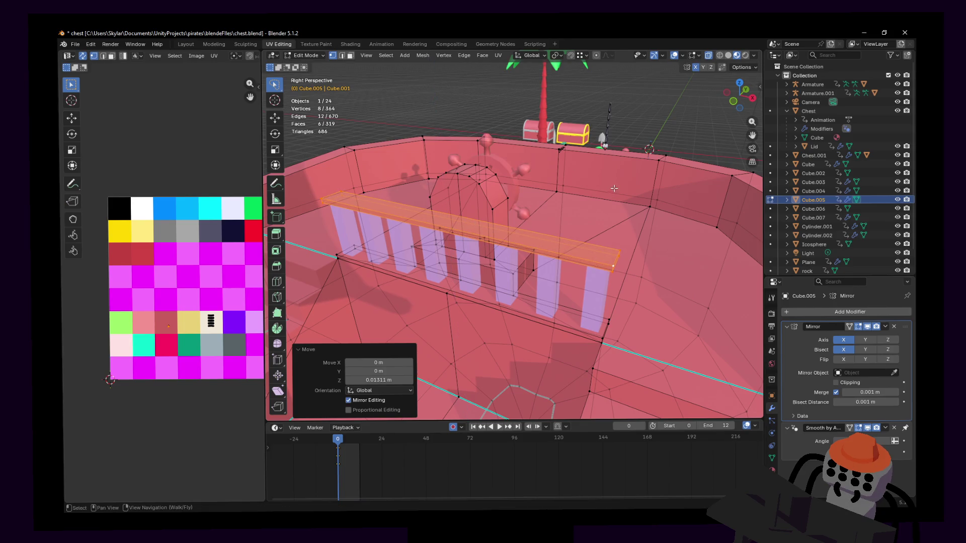
pyautogui.press('Tab')
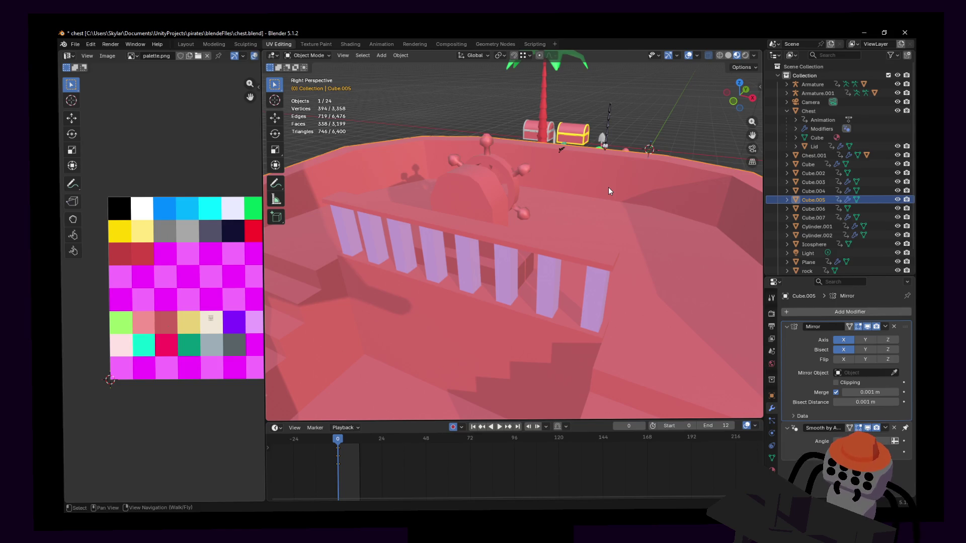
# Enlarge Cube.007's skin radius to 0.725 for slightly thicker posts.
pyautogui.click(545, 288)
pyautogui.moveTo(544, 288); pyautogui.dragTo(597, 235, button='middle')
pyautogui.press('Tab')
pyautogui.press('s')
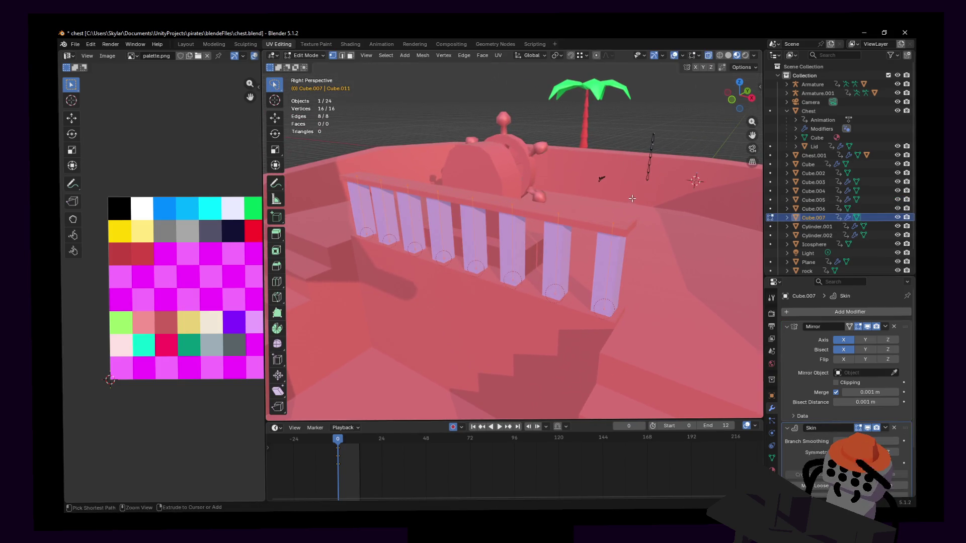
pyautogui.click(585, 210)
pyautogui.hotkey('shift', '`')
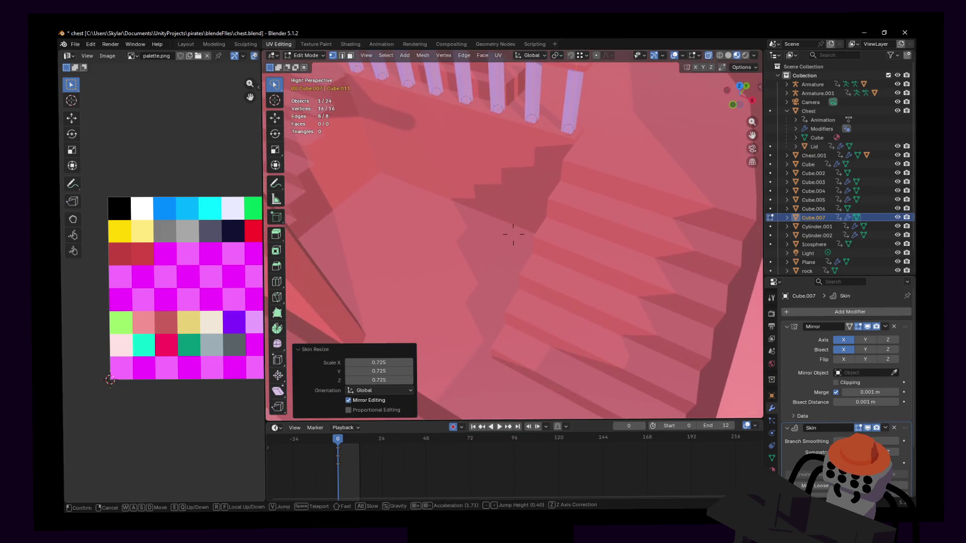
pyautogui.press('w')
pyautogui.press('Tab')
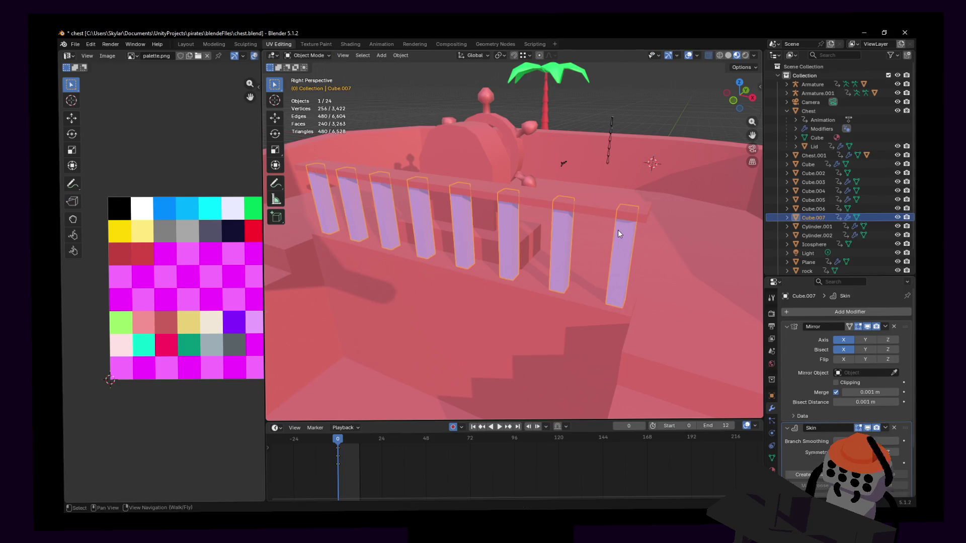
pyautogui.press('s')
pyautogui.click(513, 234)
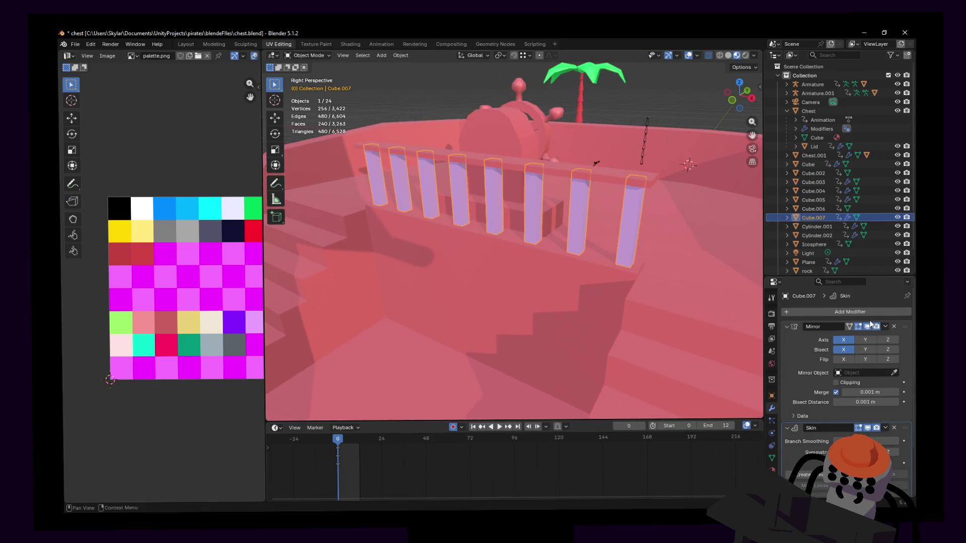
# Apply Cube.007's Mirror and Skin modifiers.
pyautogui.click(884, 327)
pyautogui.click(880, 336)
pyautogui.click(885, 326)
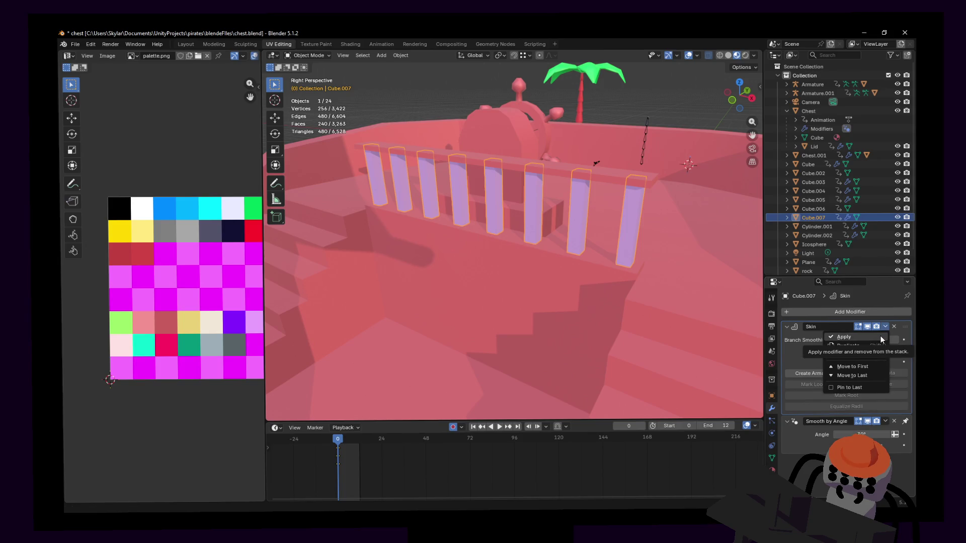
pyautogui.click(880, 336)
pyautogui.click(873, 309)
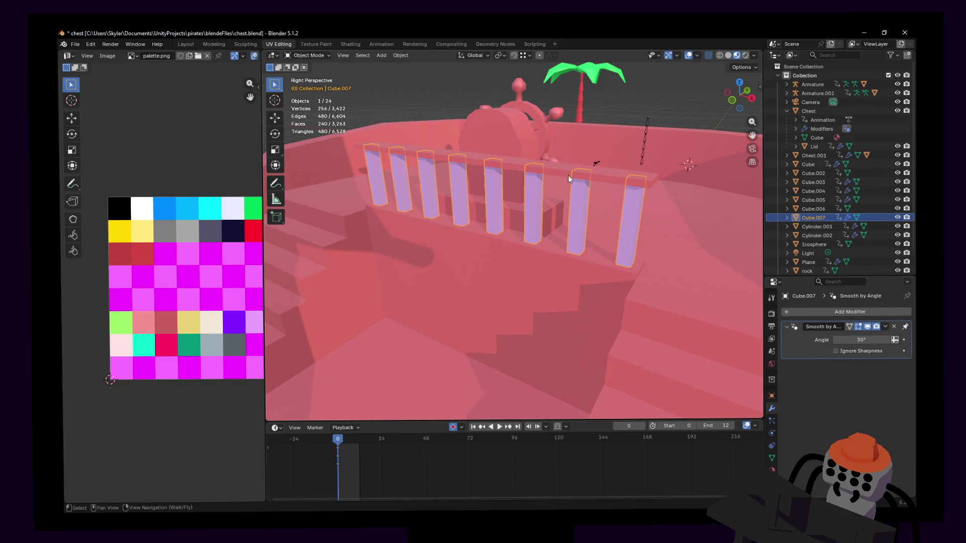
# Add a Decimate modifier to Cube.007 and set it to Planar.
pyautogui.press('Tab')
pyautogui.moveTo(620, 181); pyautogui.dragTo(620, 180, button='middle')
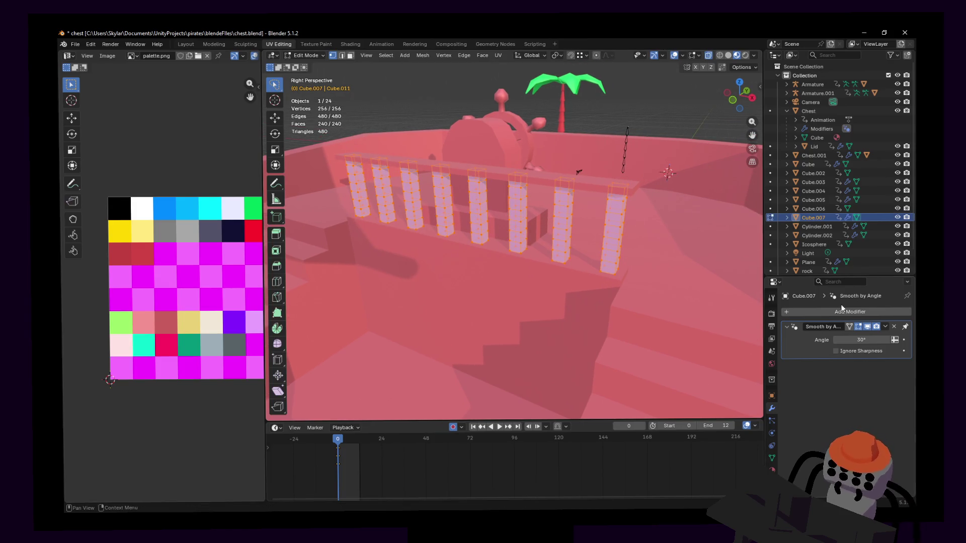
pyautogui.click(872, 314)
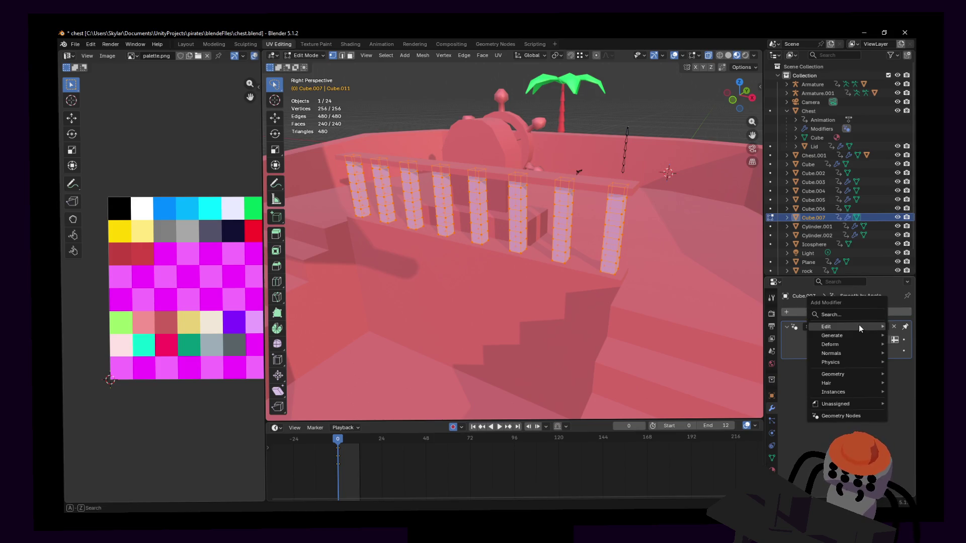
pyautogui.press('Escape')
pyautogui.click(868, 316)
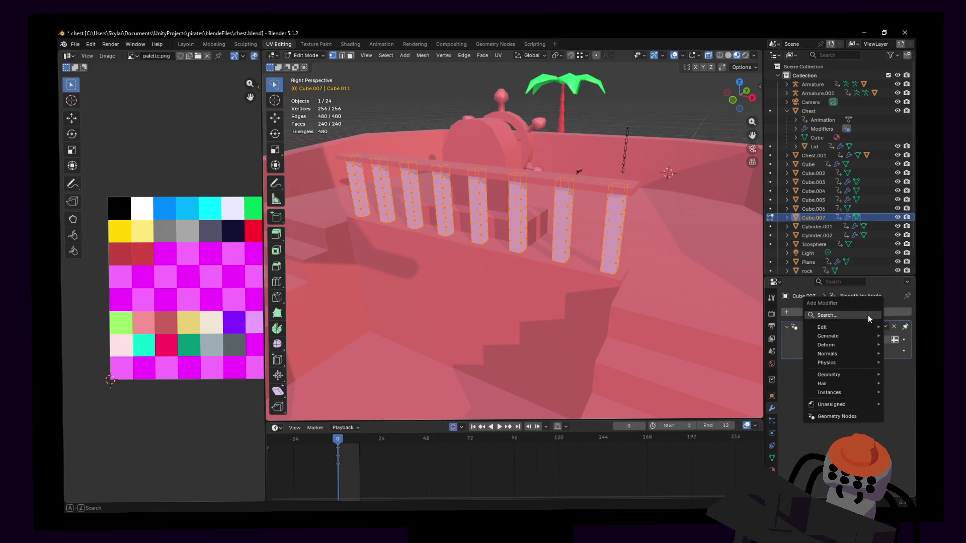
pyautogui.write('deci')
pyautogui.press('Return')
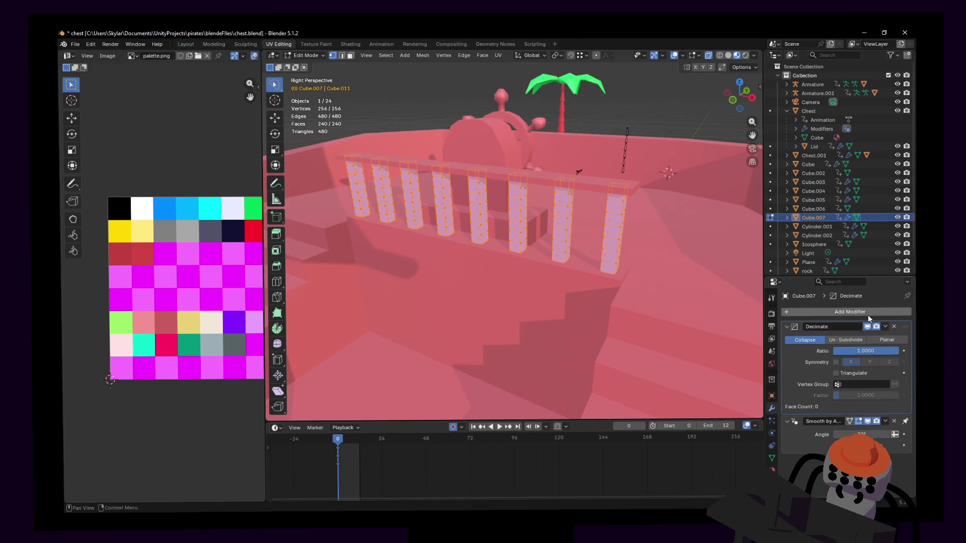
pyautogui.click(872, 342)
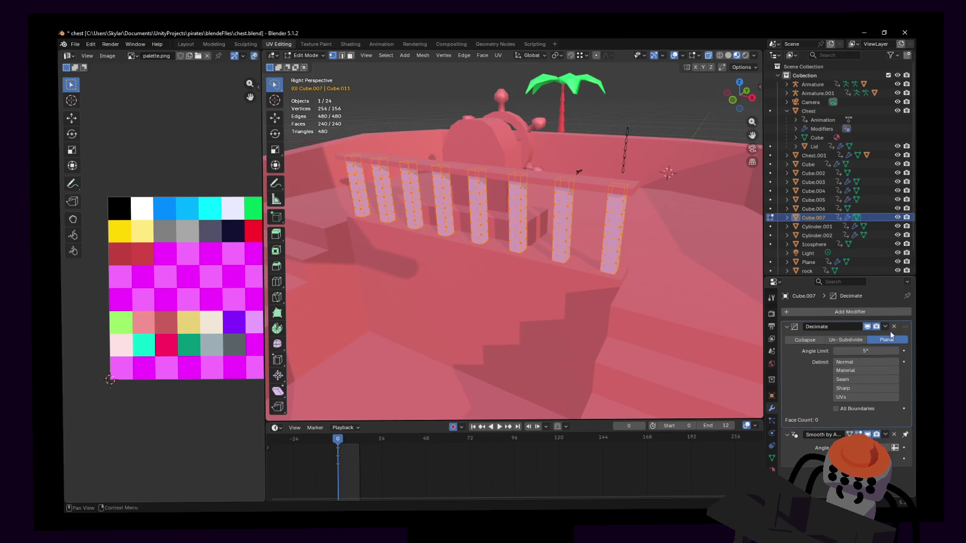
# Apply the Planar Decimate, reducing the posts to 64 vertices and 48 faces.
pyautogui.click(885, 327)
pyautogui.press('Tab')
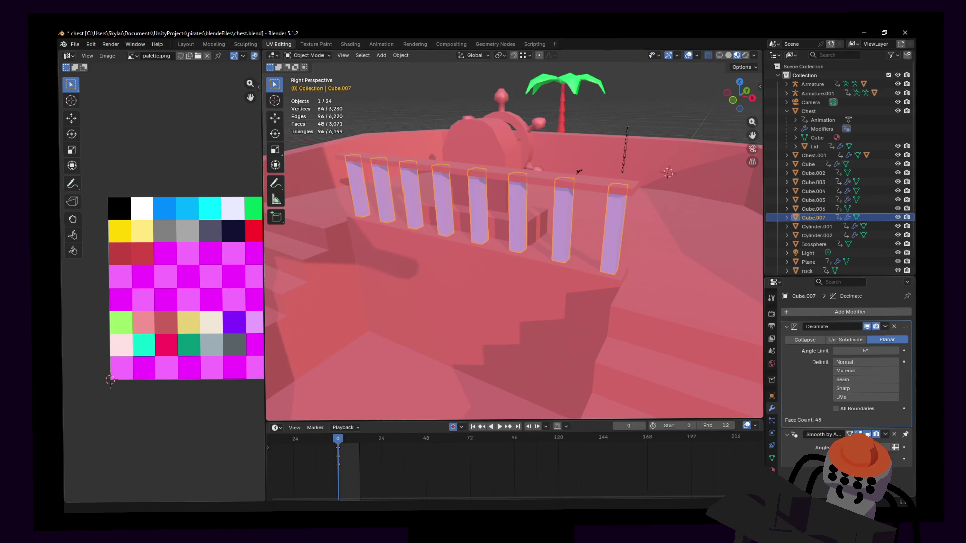
pyautogui.click(886, 326)
pyautogui.click(873, 334)
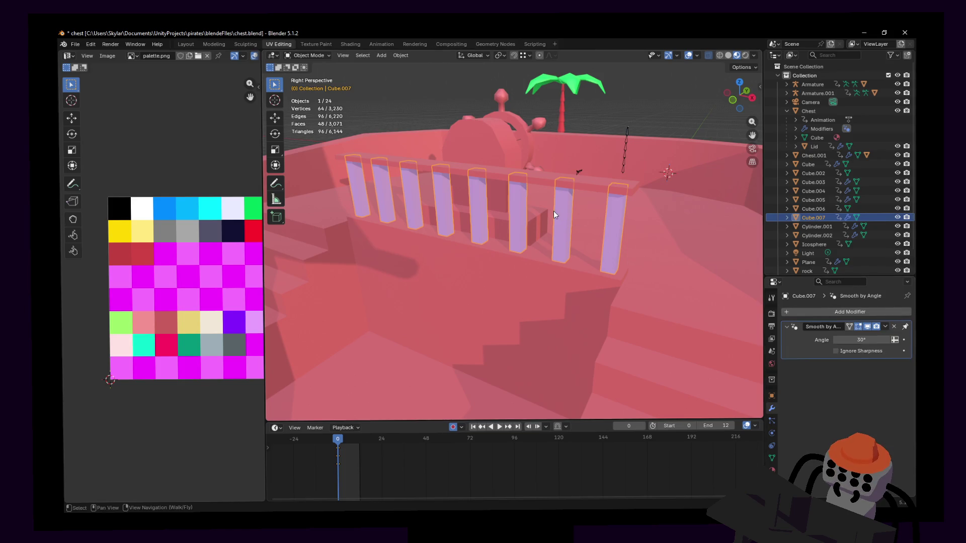
pyautogui.press('Tab')
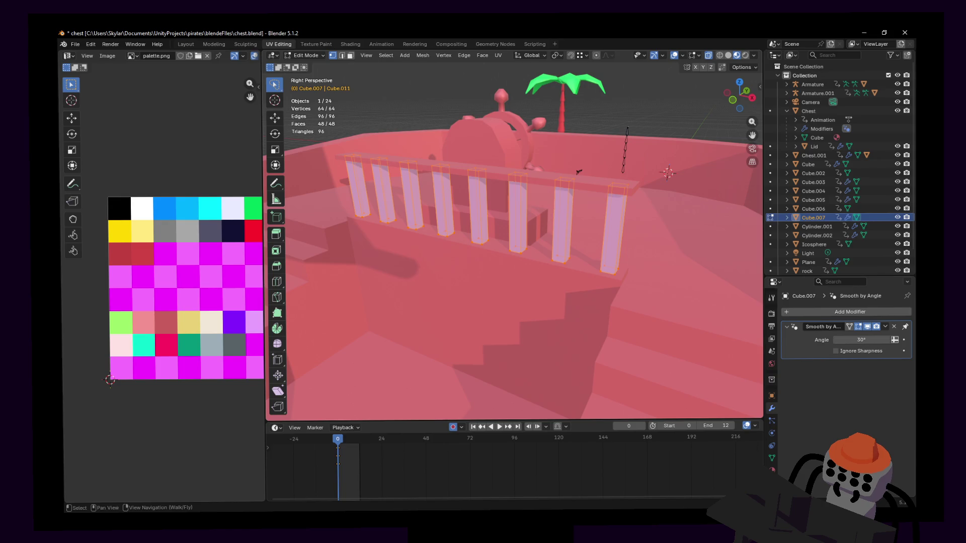
# Unwrap the pillars' faces into new UVs.
pyautogui.moveTo(594, 201); pyautogui.dragTo(602, 204, button='middle')
pyautogui.press('Tab')
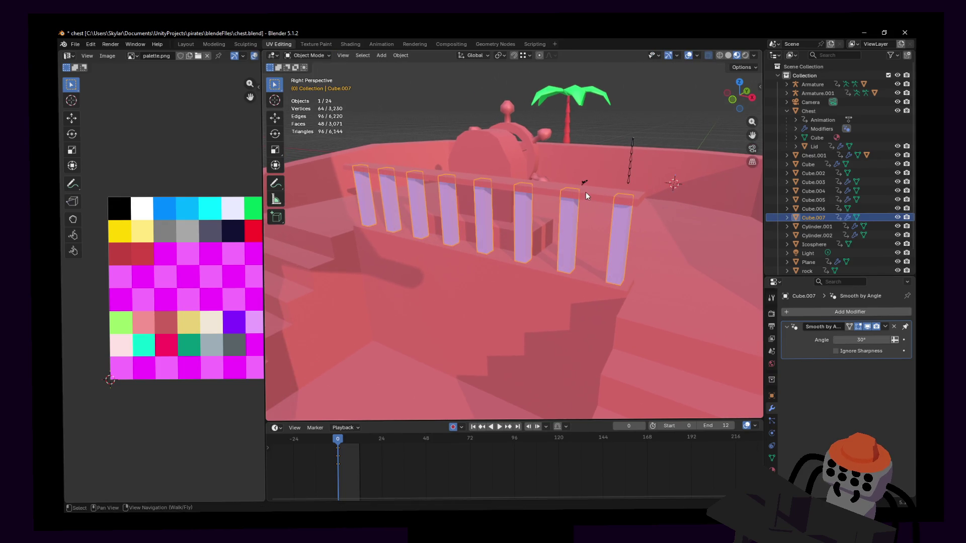
pyautogui.press('Tab')
pyautogui.press('u')
pyautogui.click(590, 191)
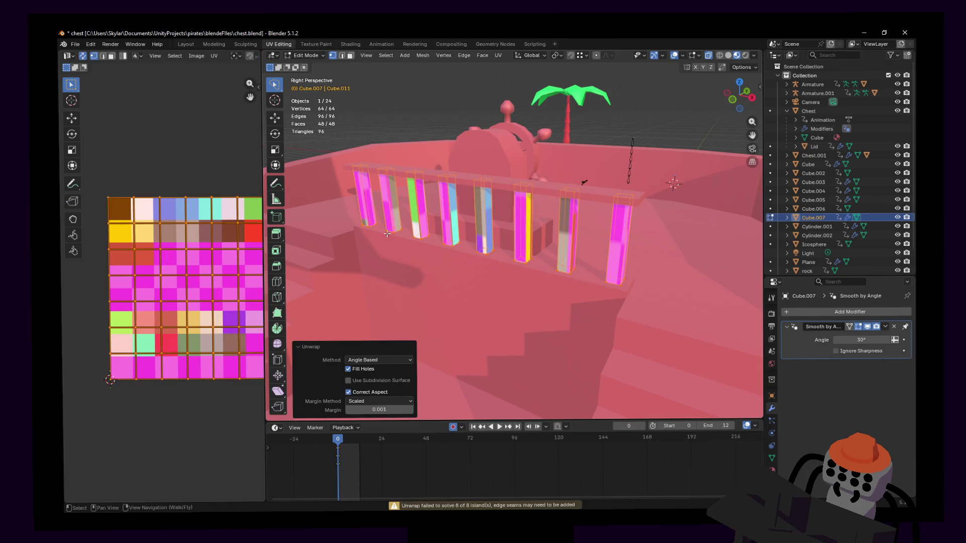
# Shrink the pillar UVs and place them inside the pink palette cell.
pyautogui.press('s')
pyautogui.click(194, 285)
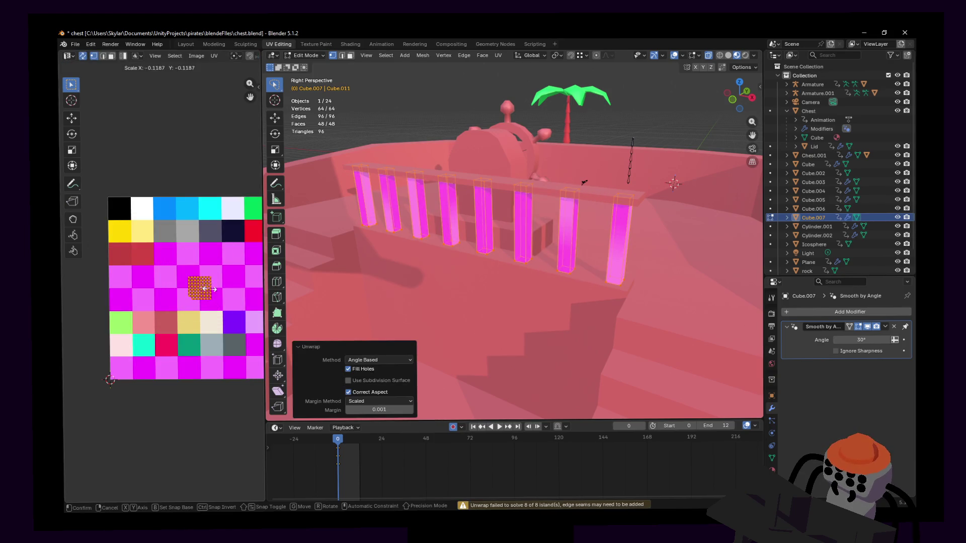
pyautogui.press('g')
pyautogui.click(157, 334)
pyautogui.press('s')
pyautogui.click(166, 321)
pyautogui.press('g')
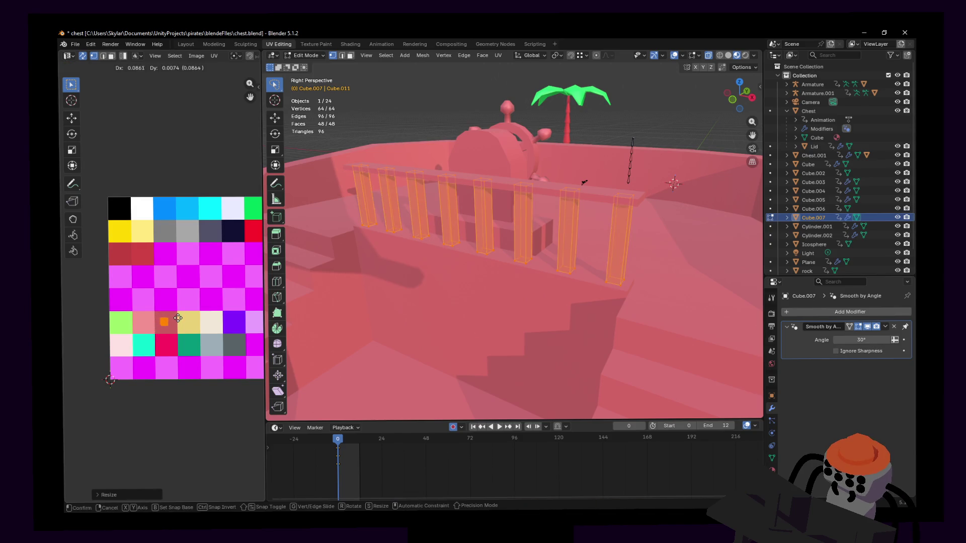
pyautogui.click(171, 319)
# Back in Object Mode, select the hull together with the railing and wheel.
pyautogui.press('Tab')
pyautogui.hotkey('shift', '`')
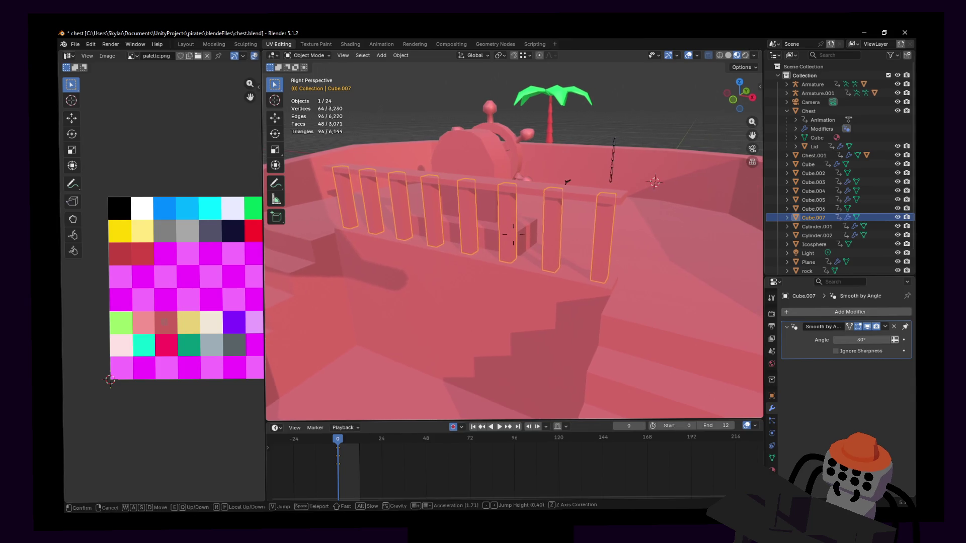
pyautogui.hotkey('shift', 's')
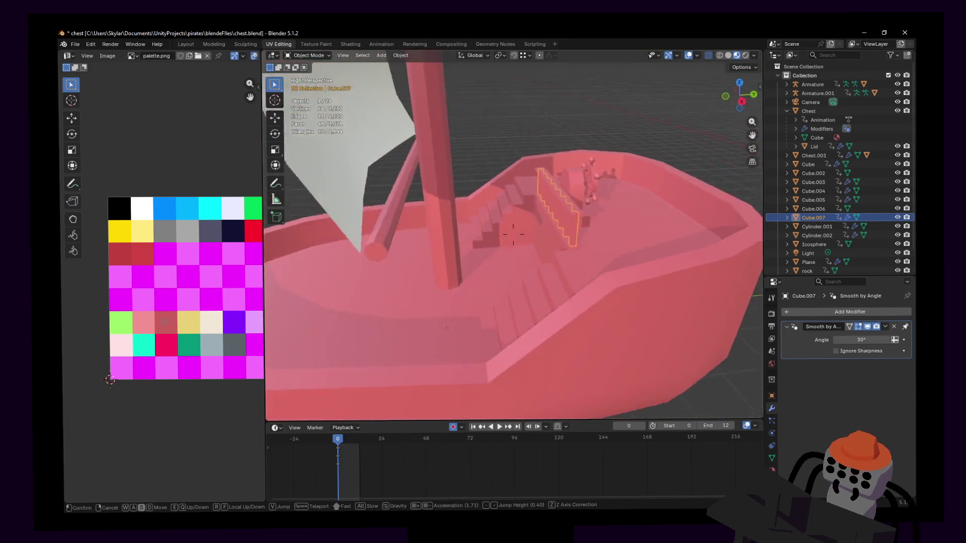
pyautogui.press('w')
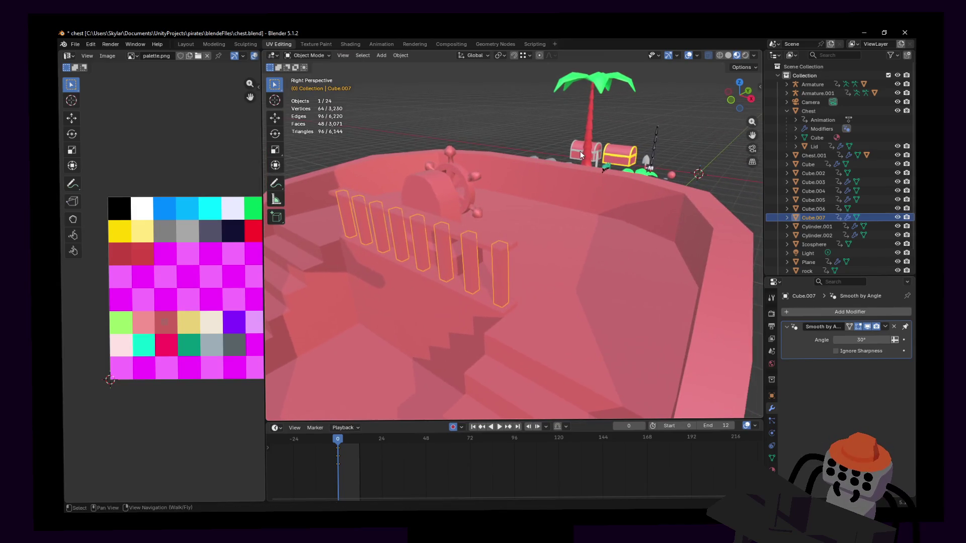
pyautogui.press('s')
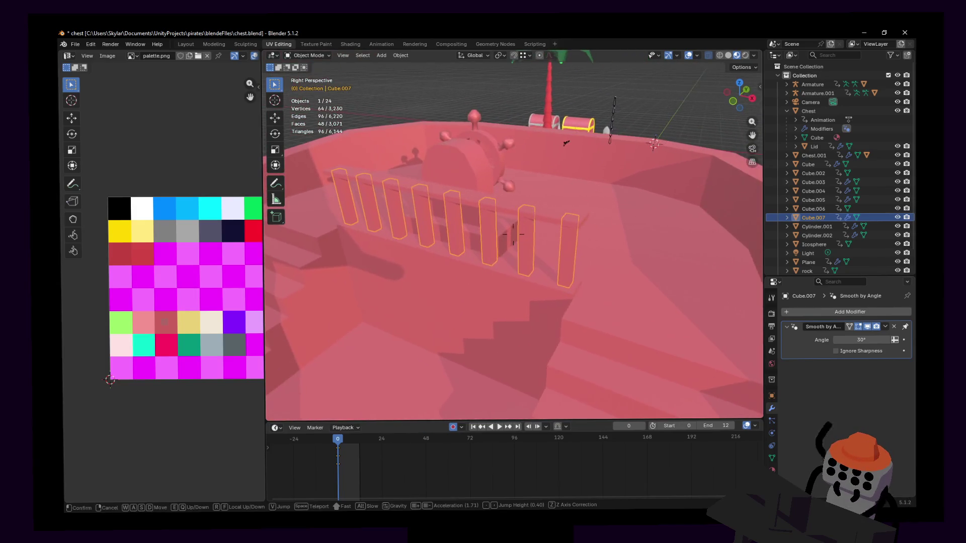
pyautogui.click(596, 118)
pyautogui.moveTo(602, 106); pyautogui.dragTo(624, 146, button='middle')
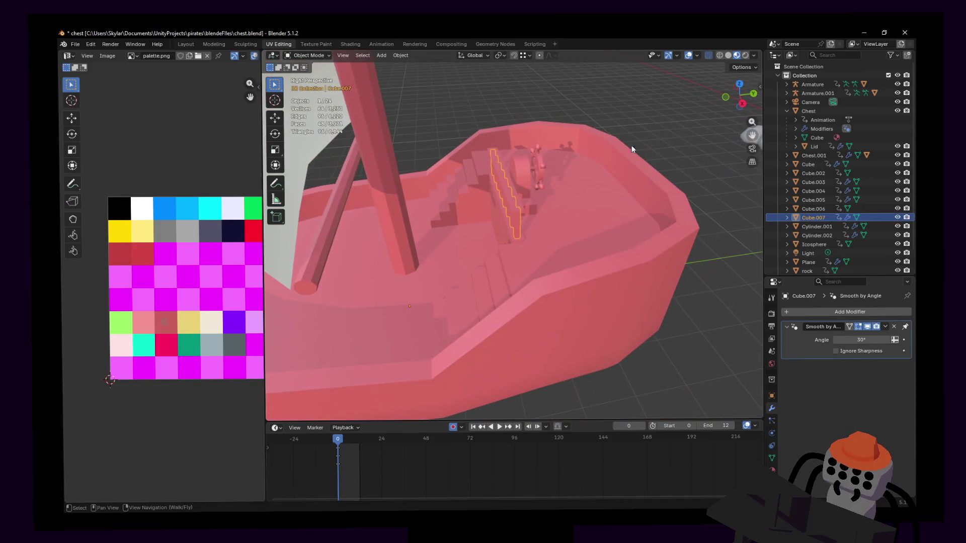
pyautogui.click(590, 134)
pyautogui.moveTo(533, 192); pyautogui.dragTo(410, 256, button='middle')
pyautogui.moveTo(409, 259); pyautogui.dragTo(491, 181)
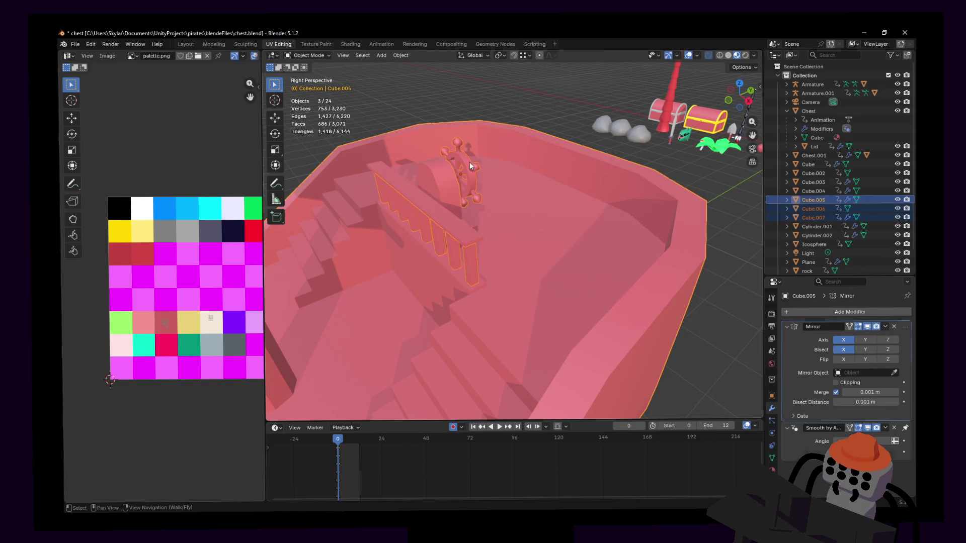
pyautogui.keyDown('shift'); pyautogui.click(469, 162); pyautogui.keyUp('shift')
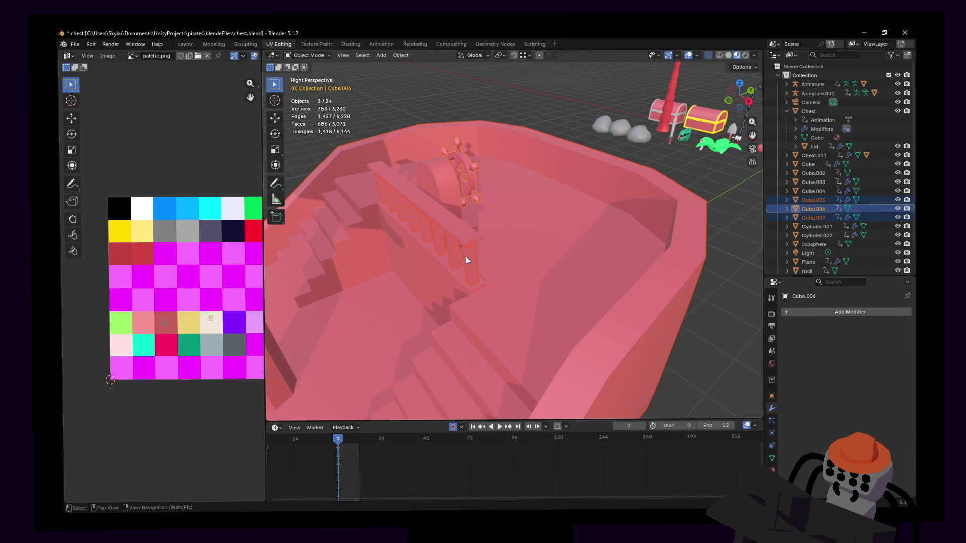
pyautogui.hotkey('ctrl', 'j')
pyautogui.moveTo(491, 238); pyautogui.dragTo(509, 225, button='middle')
pyautogui.rightClick(510, 224)
pyautogui.click(509, 230)
pyautogui.hotkey('shift', '`')
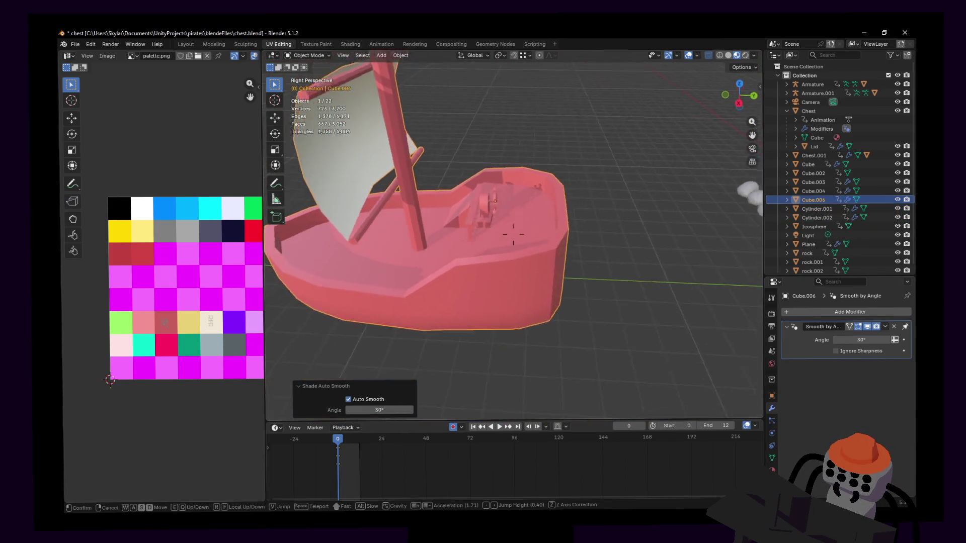
pyautogui.press('s')
pyautogui.click(513, 234)
pyautogui.press('g')
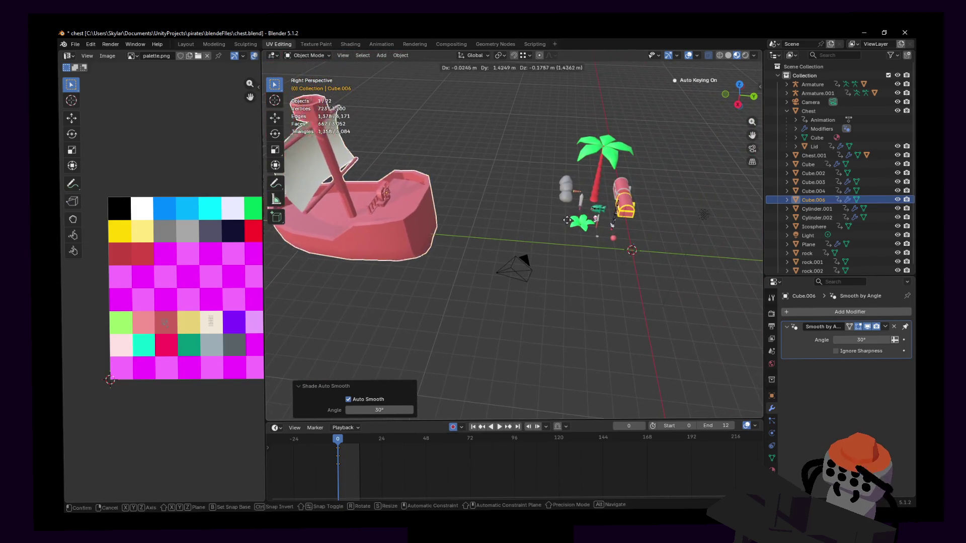
pyautogui.rightClick(683, 245)
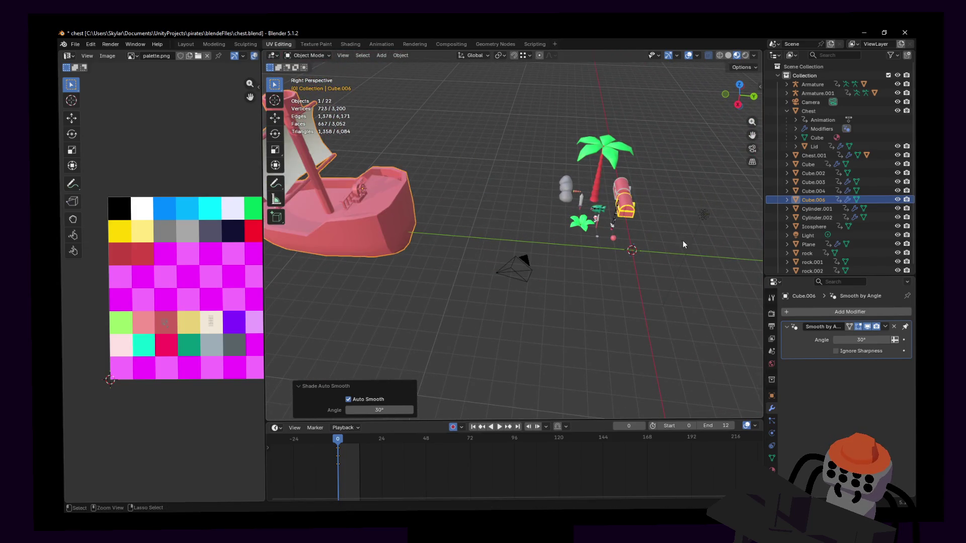
pyautogui.hotkey('shift', '`')
pyautogui.press('w')
pyautogui.click(527, 217)
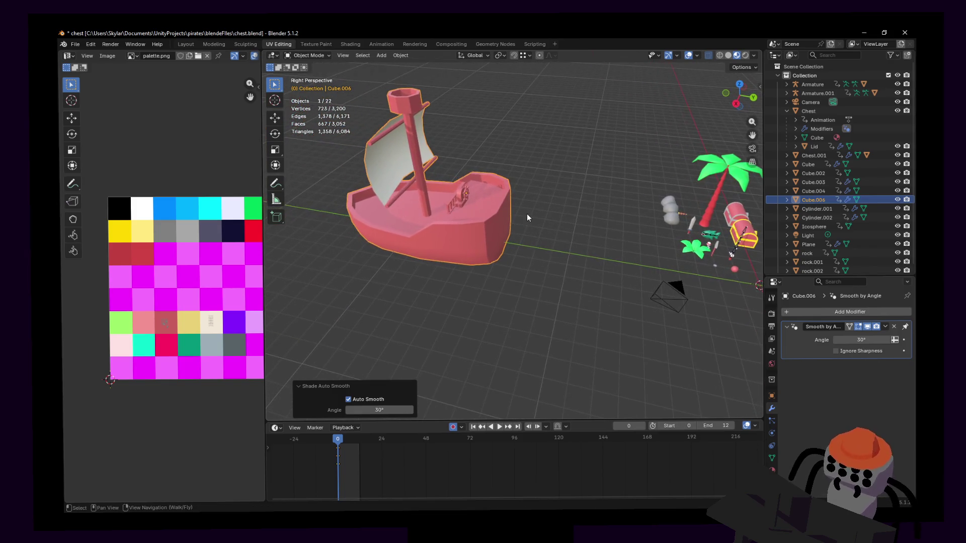
pyautogui.click(524, 210)
pyautogui.hotkey('ctrl', 'z')
pyautogui.hotkey('ctrl', 'z')
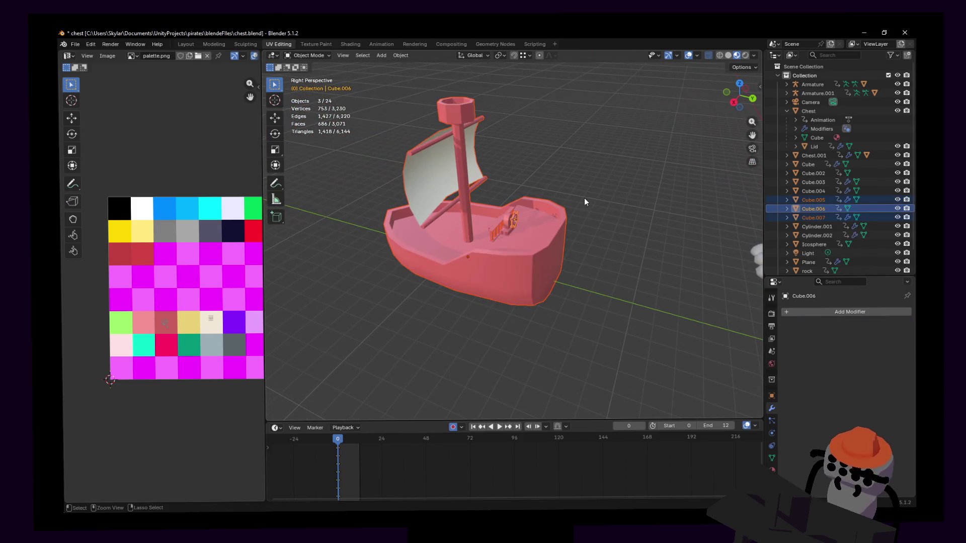
pyautogui.hotkey('ctrl', 'z')
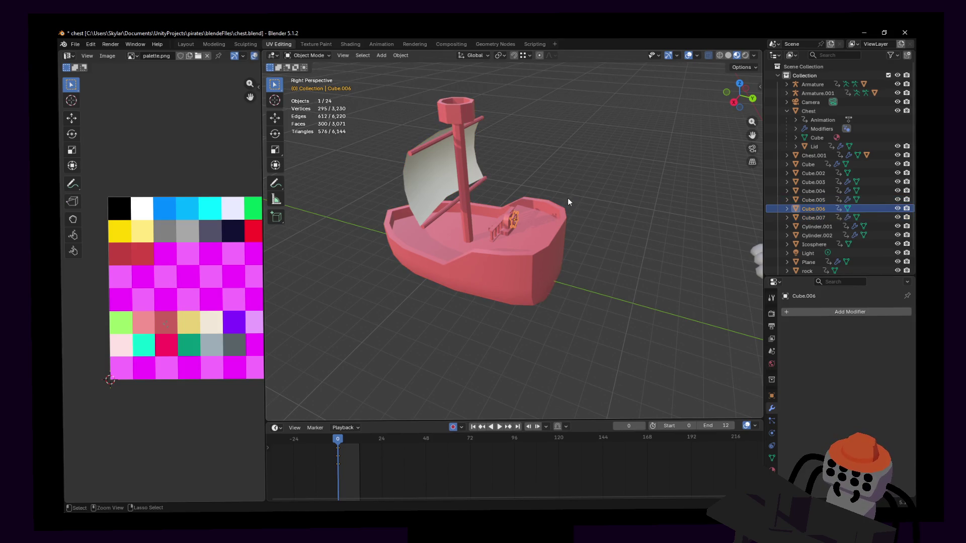
pyautogui.hotkey('ctrl', 'z')
pyautogui.hotkey('ctrl', 'shift', 'z')
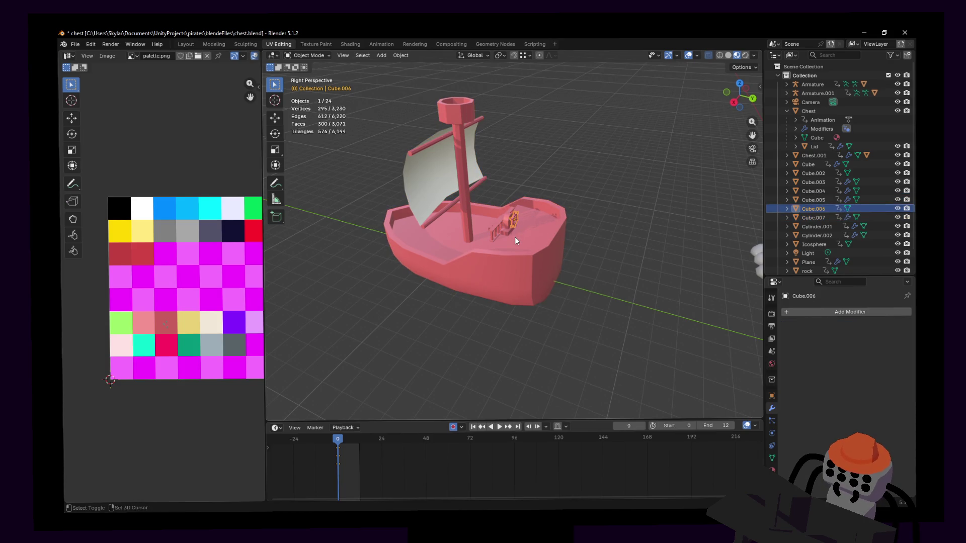
pyautogui.click(515, 236)
pyautogui.press('r')
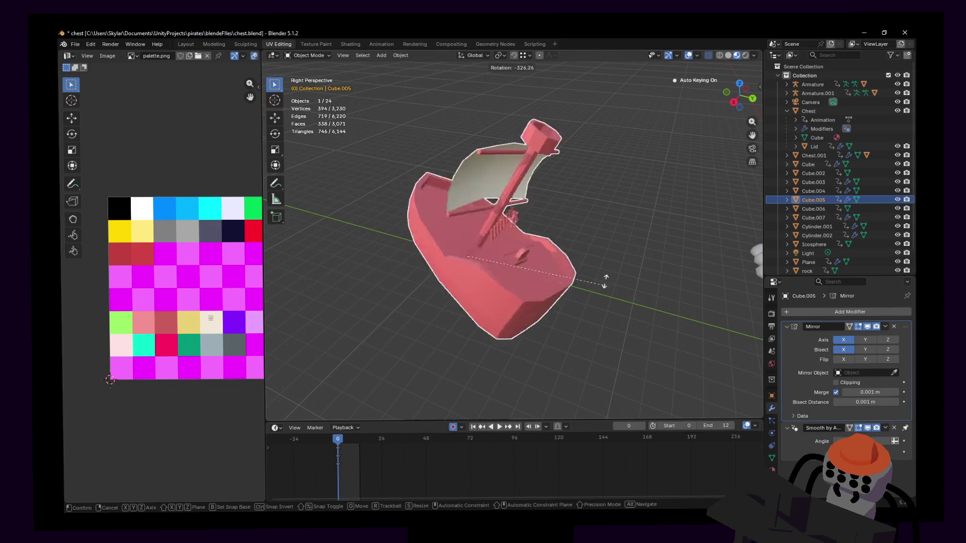
pyautogui.press('Escape')
pyautogui.scroll(6, 505, 221)
pyautogui.keyDown('shift'); pyautogui.click(504, 226); pyautogui.keyUp('shift')
pyautogui.keyDown('shift'); pyautogui.click(519, 254); pyautogui.keyUp('shift')
pyautogui.hotkey('ctrl', 'j')
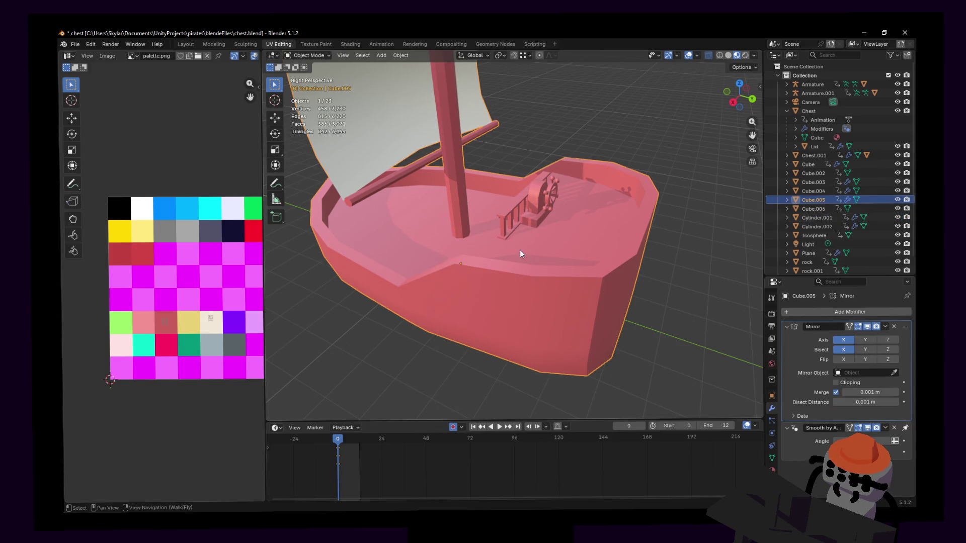
pyautogui.keyDown('shift'); pyautogui.click(548, 201); pyautogui.keyUp('shift')
pyautogui.keyDown('shift'); pyautogui.click(521, 210); pyautogui.keyUp('shift')
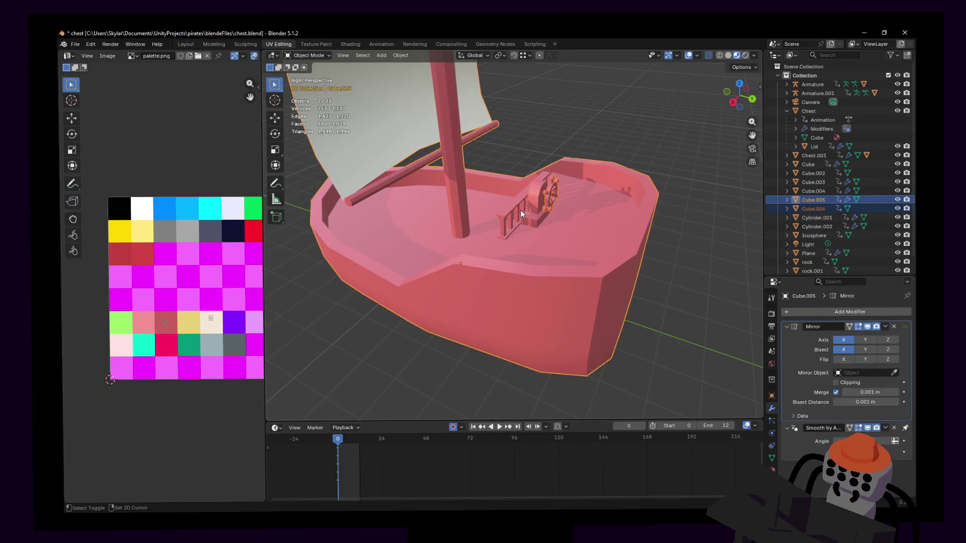
pyautogui.hotkey('ctrl', 'j')
pyautogui.hotkey('shift', '`')
pyautogui.press('s')
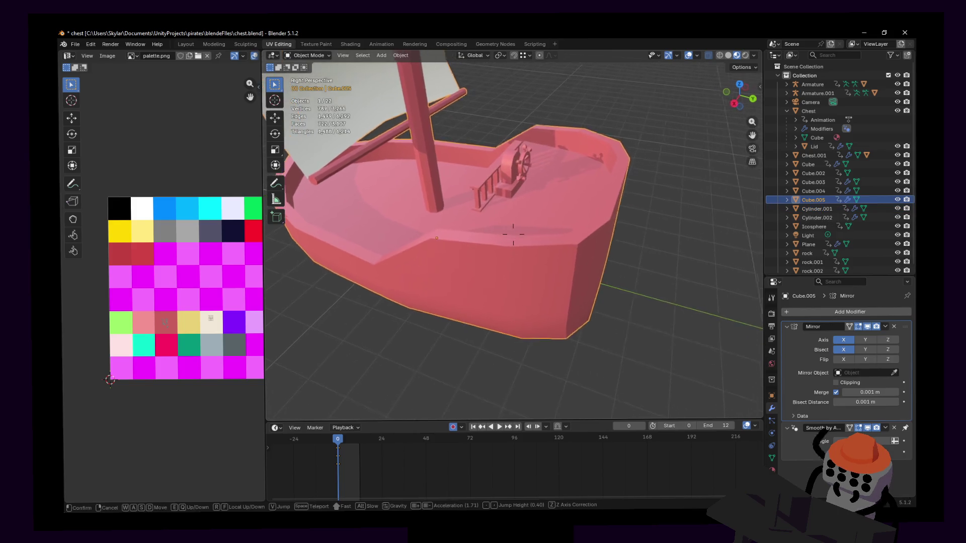
pyautogui.click(532, 214)
pyautogui.hotkey('ctrl', 'z')
pyautogui.hotkey('ctrl', 'z')
pyautogui.hotkey('ctrl', 'shift', 'z')
pyautogui.hotkey('ctrl', 'z')
pyautogui.hotkey('ctrl', 'shift', 'z')
pyautogui.hotkey('ctrl', 'z')
pyautogui.hotkey('ctrl', 'shift', 'z')
pyautogui.hotkey('ctrl', 'z')
pyautogui.hotkey('shift', '`')
pyautogui.press('w')
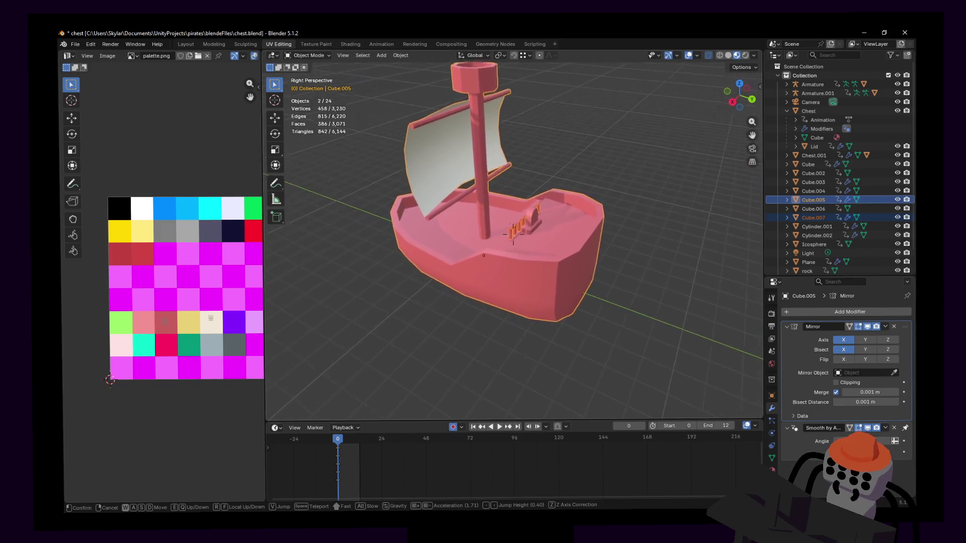
pyautogui.press('w')
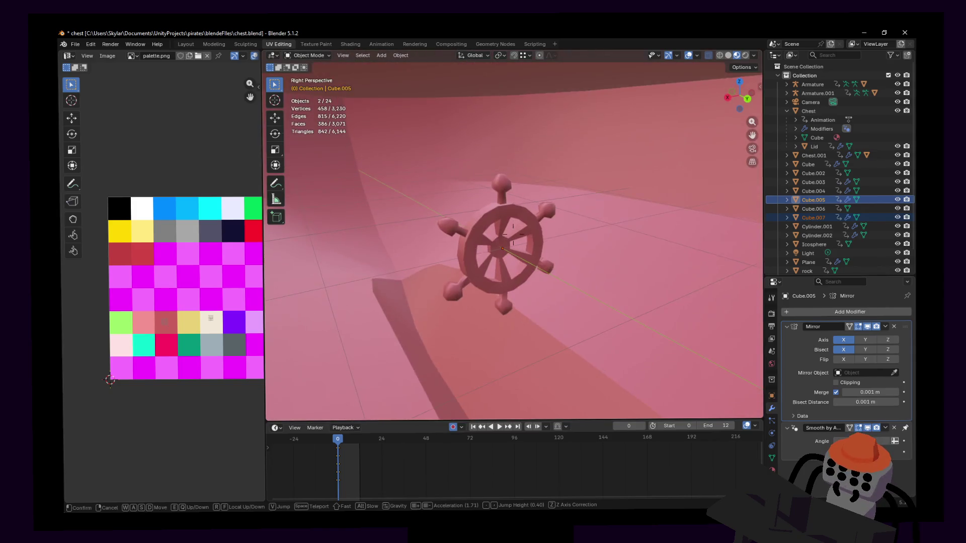
pyautogui.click(520, 231)
pyautogui.press('s')
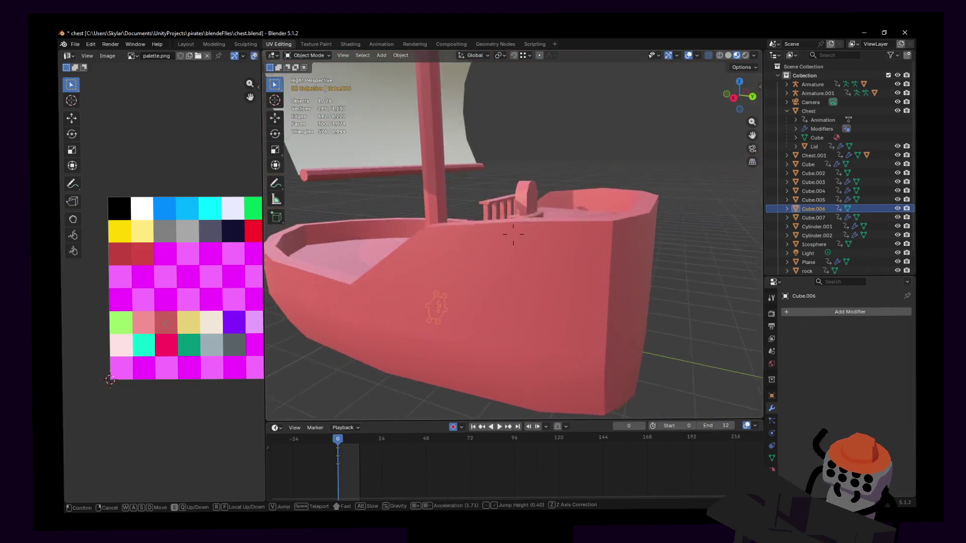
pyautogui.press('w')
pyautogui.click(433, 261)
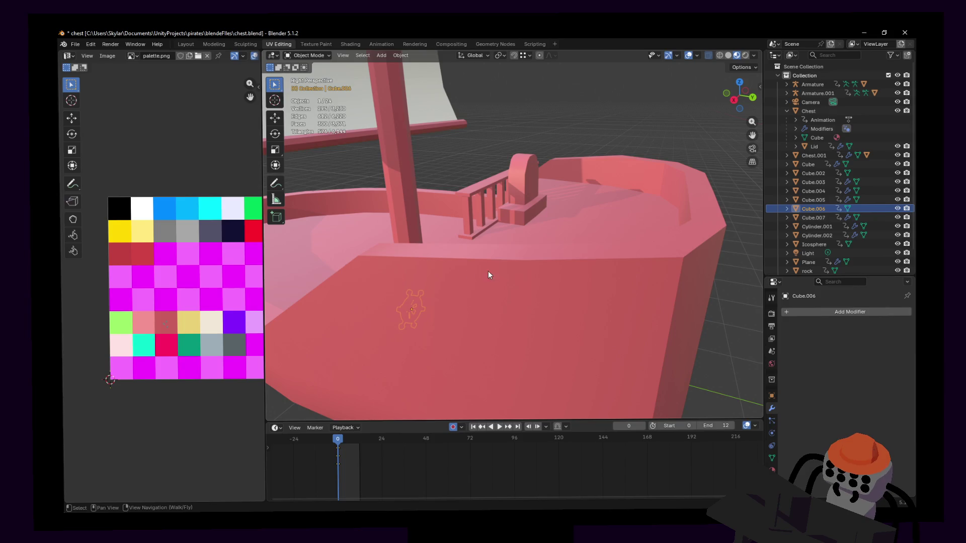
pyautogui.hotkey('shift', '`')
pyautogui.press('s')
pyautogui.click(442, 273)
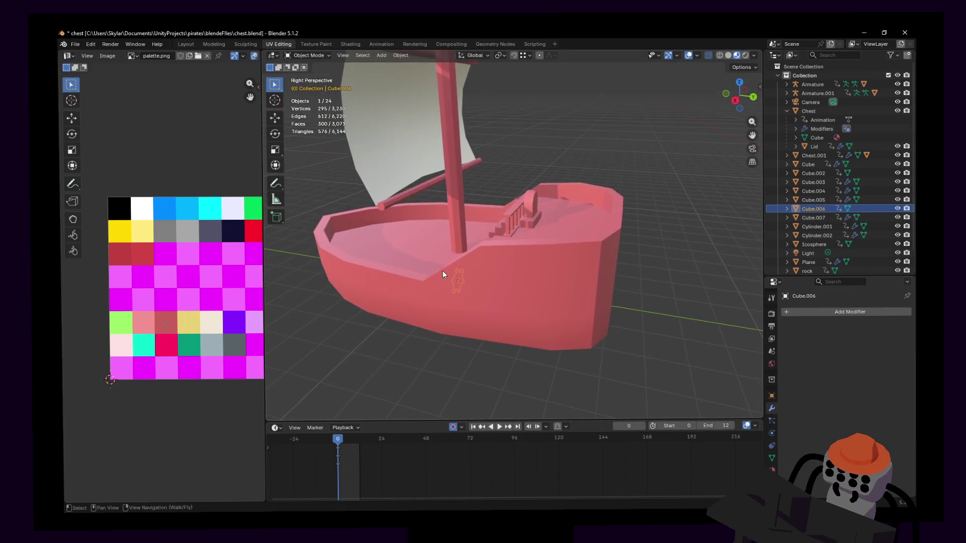
# Set the wheel's Y location to 0 m in its transform settings.
pyautogui.click(771, 397)
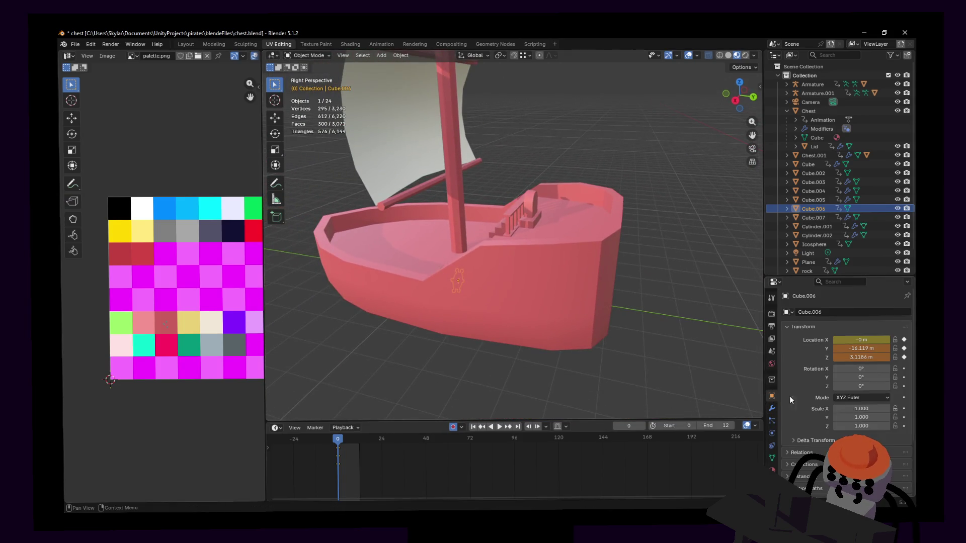
pyautogui.click(863, 348)
pyautogui.write('0')
pyautogui.press('Return')
# Undo the move so the wheel returns to Y -16.119 m, Z 3.1186 m.
pyautogui.hotkey('shift', '`')
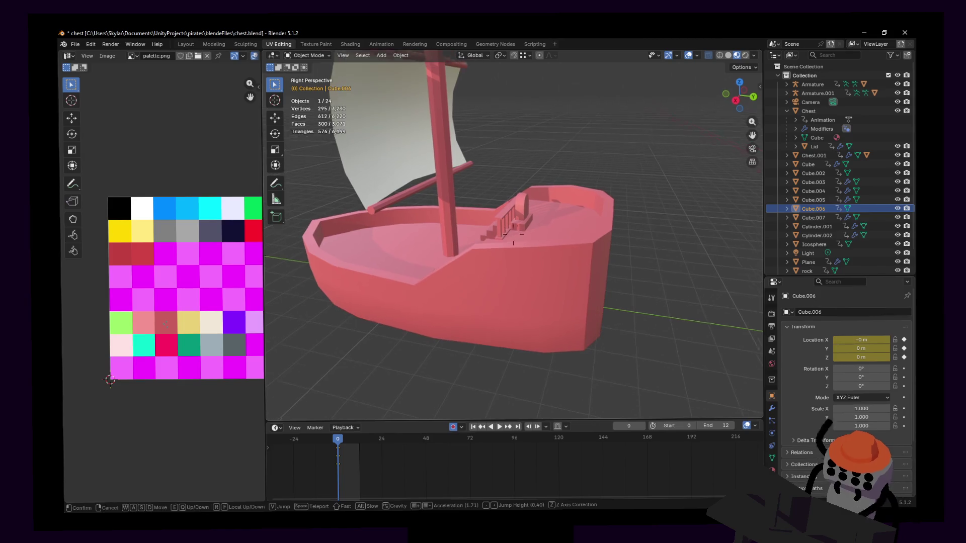
pyautogui.press('w')
pyautogui.press('s')
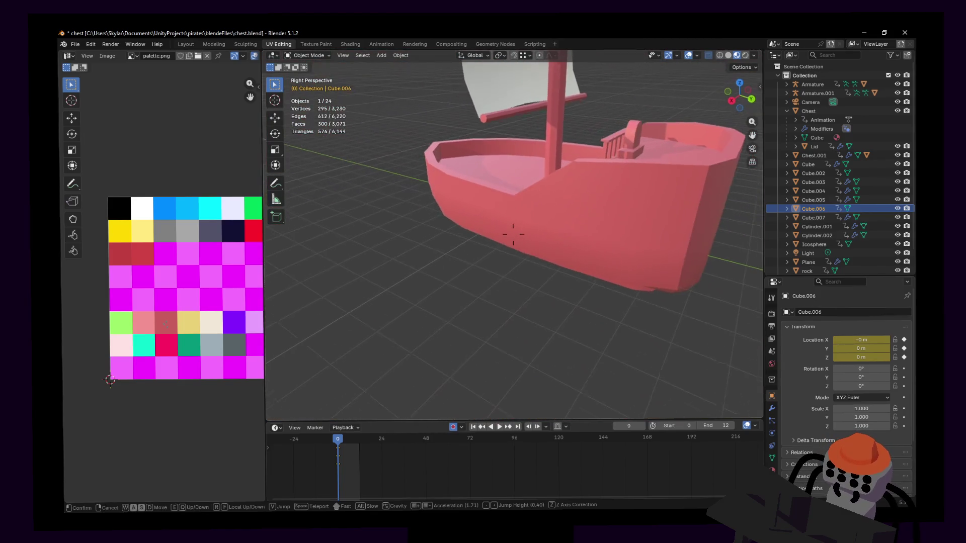
pyautogui.click(636, 243)
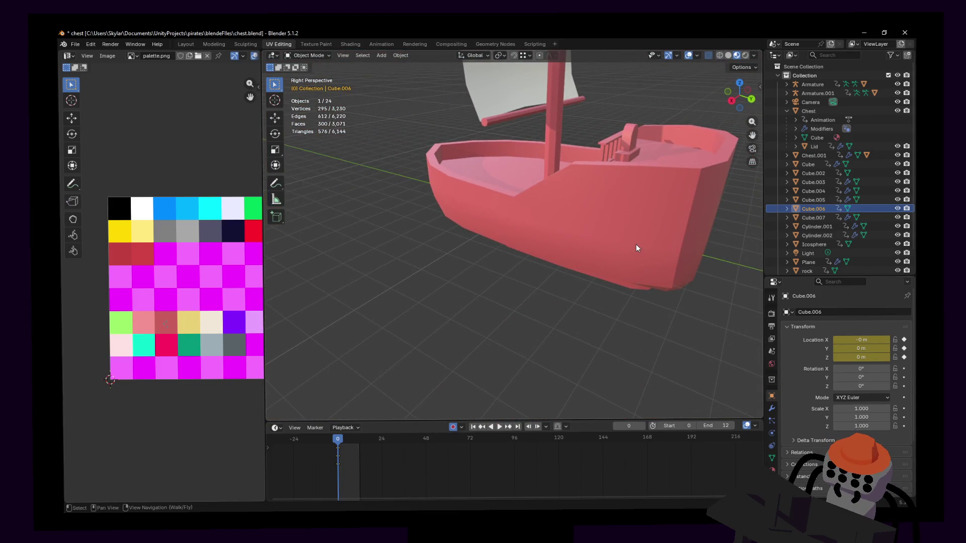
pyautogui.press('KP_Decimal')
pyautogui.scroll(-8, 619, 244)
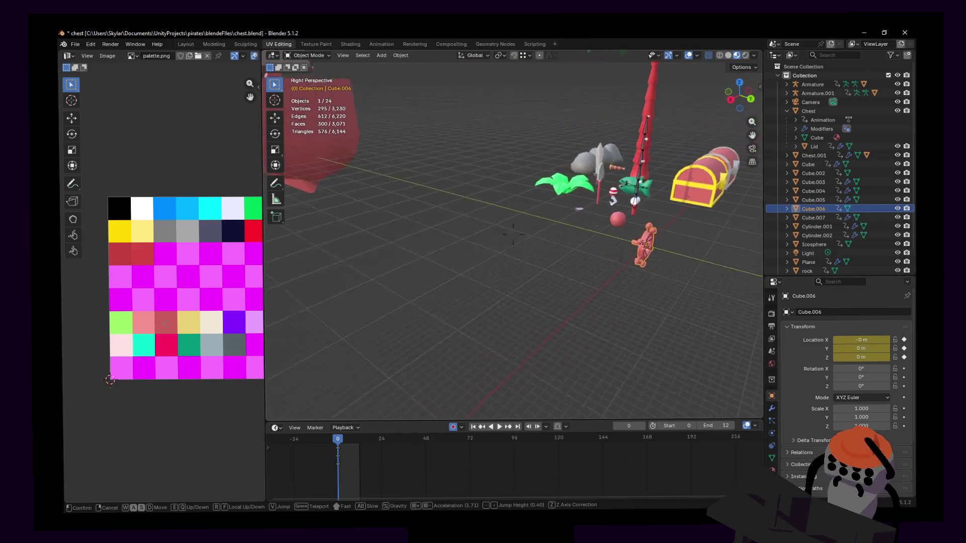
pyautogui.hotkey('ctrl', 'z')
pyautogui.hotkey('ctrl', 'z')
# Fly the view up close to the ship's deck beside the wheel.
pyautogui.moveTo(598, 250); pyautogui.dragTo(612, 249, button='middle')
pyautogui.hotkey('shift', '`')
pyautogui.press('w')
pyautogui.click(585, 248)
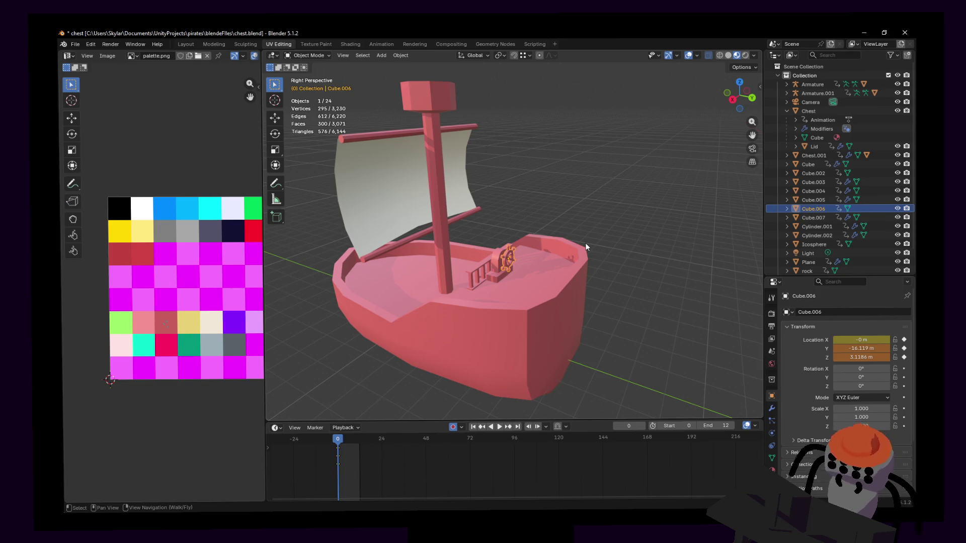
pyautogui.hotkey('shift', '`')
# Join the deck railing into the hull with Ctrl+J.
pyautogui.press('w')
pyautogui.click(539, 234)
pyautogui.click(488, 258)
pyautogui.keyDown('shift'); pyautogui.click(524, 279); pyautogui.keyUp('shift')
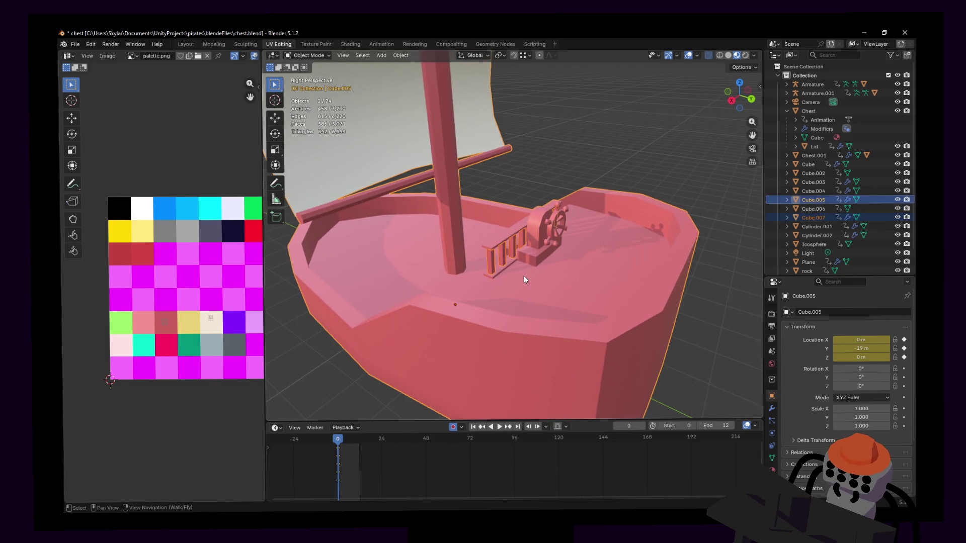
pyautogui.hotkey('ctrl', 'j')
# Parent the ship's wheel Cube.006 to the hull Cube.005 as Object.
pyautogui.click(542, 225)
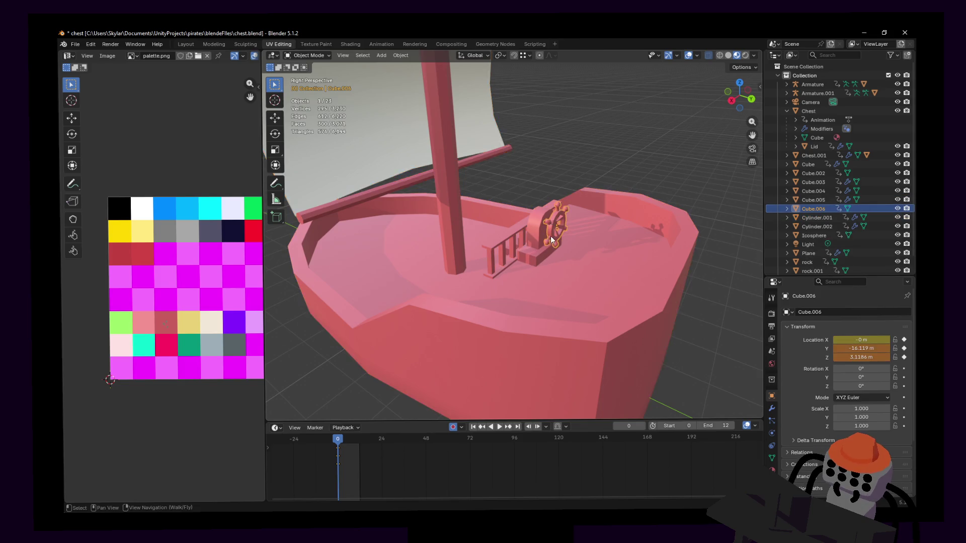
pyautogui.hotkey('shift', '`')
pyautogui.click(513, 234)
pyautogui.keyDown('shift'); pyautogui.click(548, 282); pyautogui.keyUp('shift')
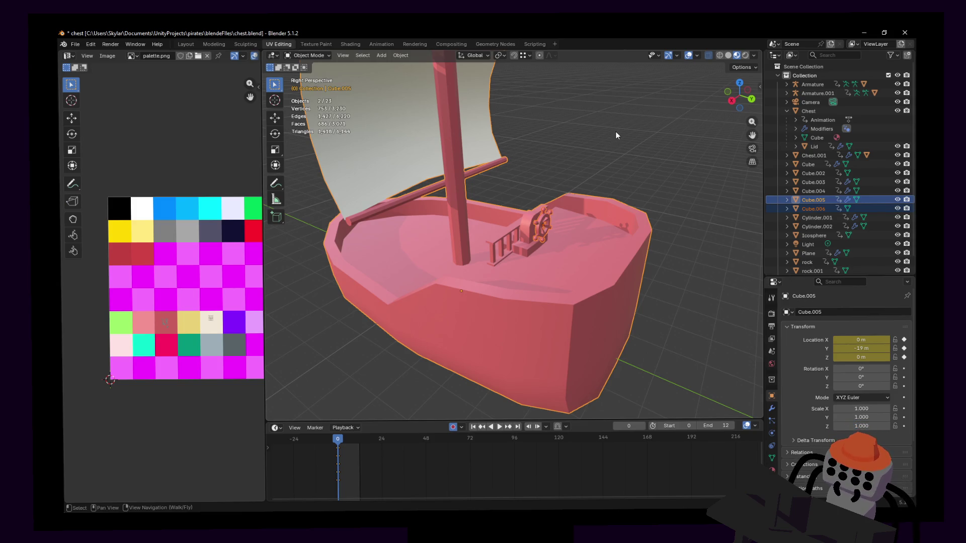
pyautogui.hotkey('shift', '`')
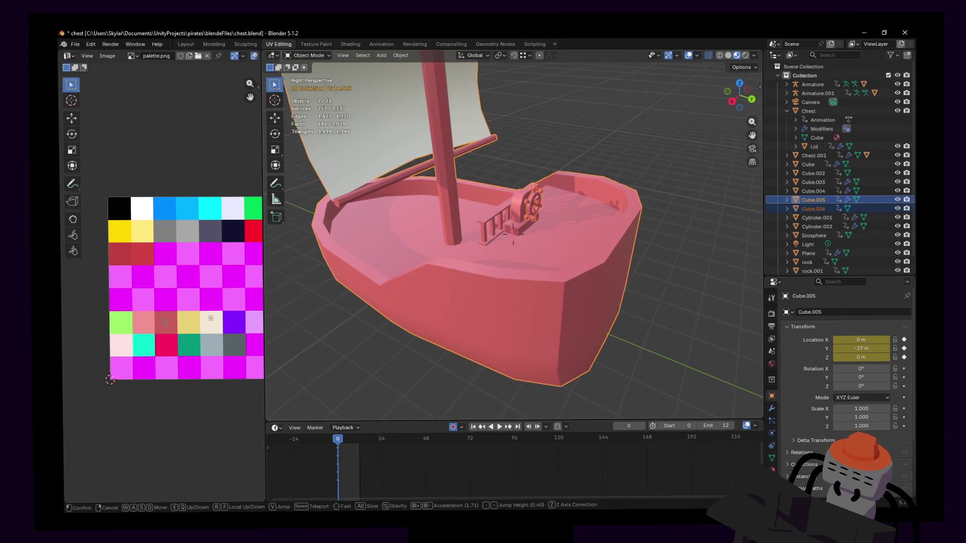
pyautogui.click(621, 135)
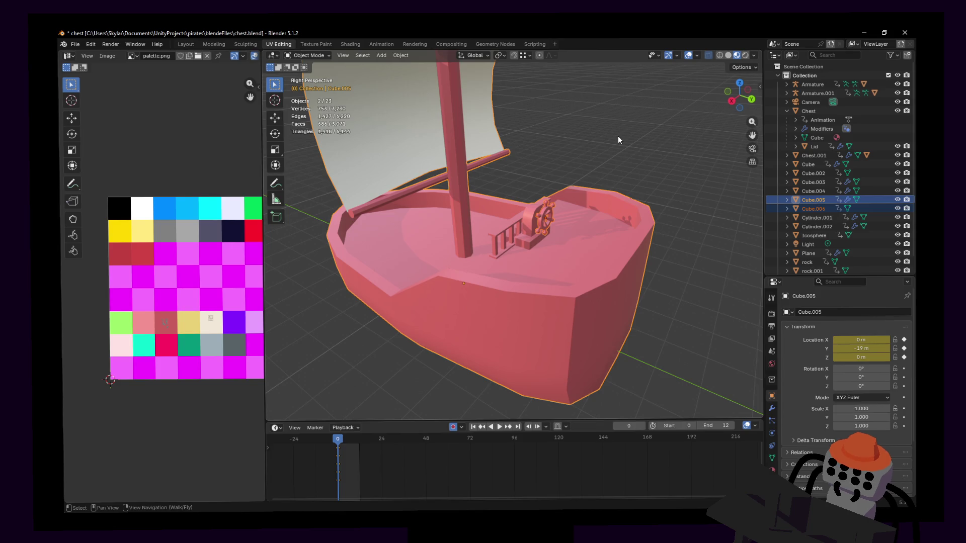
pyautogui.hotkey('ctrl', 'p')
pyautogui.click(618, 136)
pyautogui.click(608, 256)
pyautogui.hotkey('shift', '`')
pyautogui.press('s')
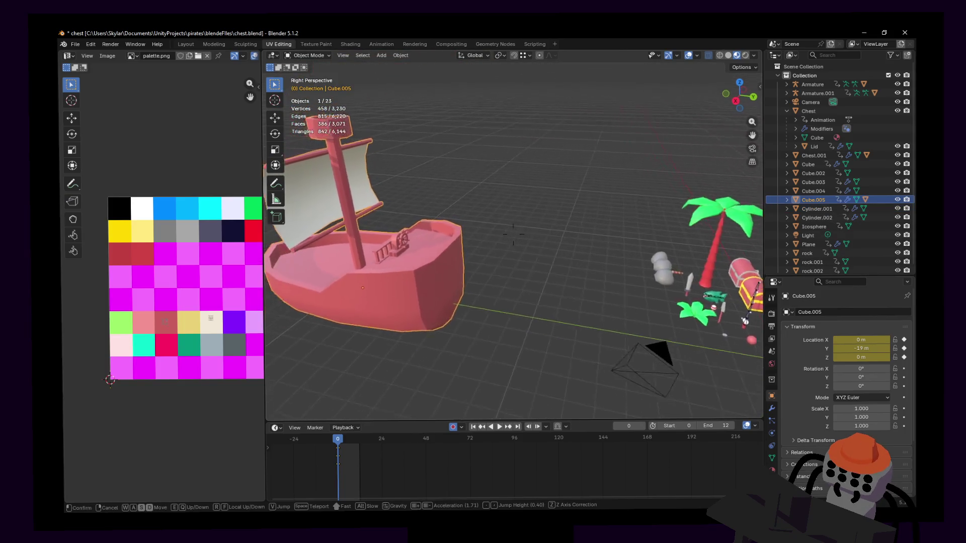
# In top view, set the snapping target to Grid instead of vertices.
pyautogui.press('Return')
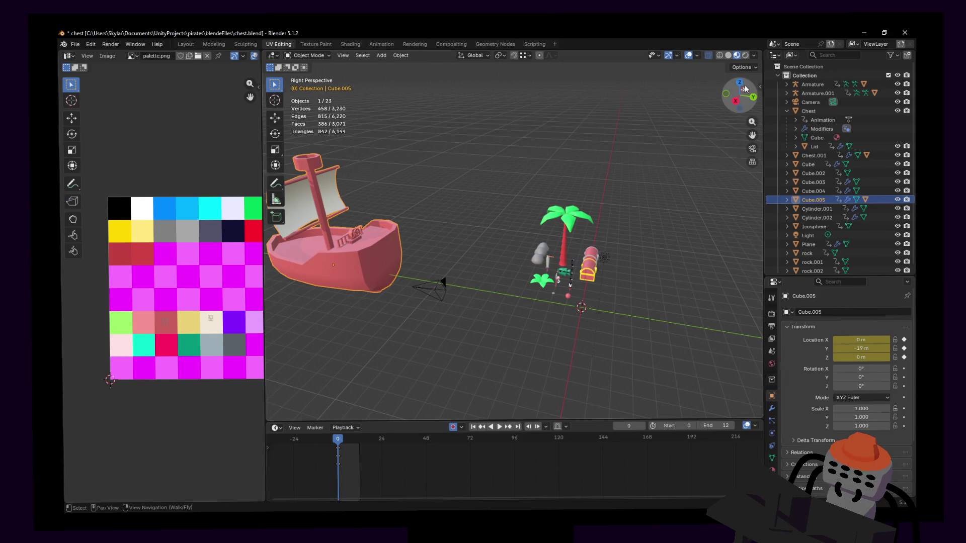
pyautogui.click(740, 82)
pyautogui.scroll(-10, 558, 196)
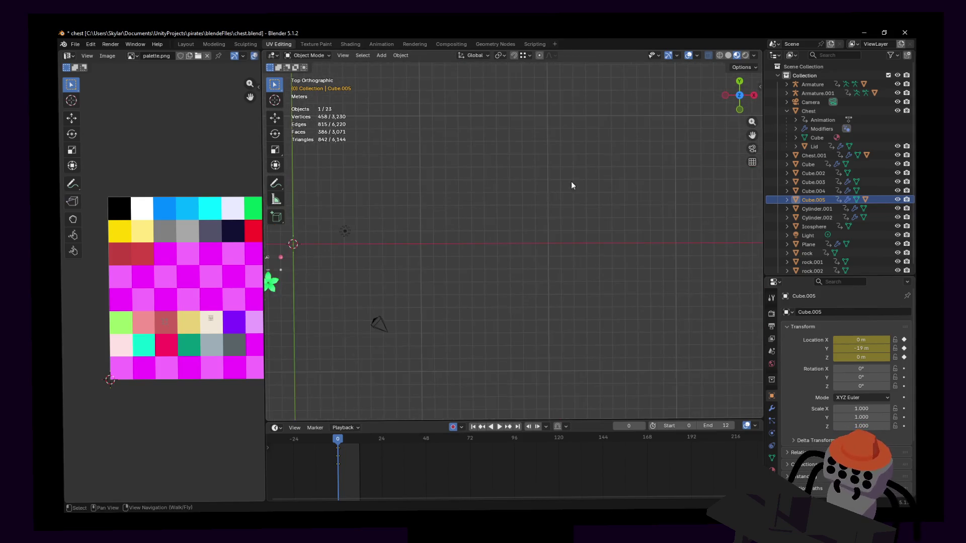
pyautogui.scroll(5, 496, 261)
pyautogui.press('g')
pyautogui.press('y')
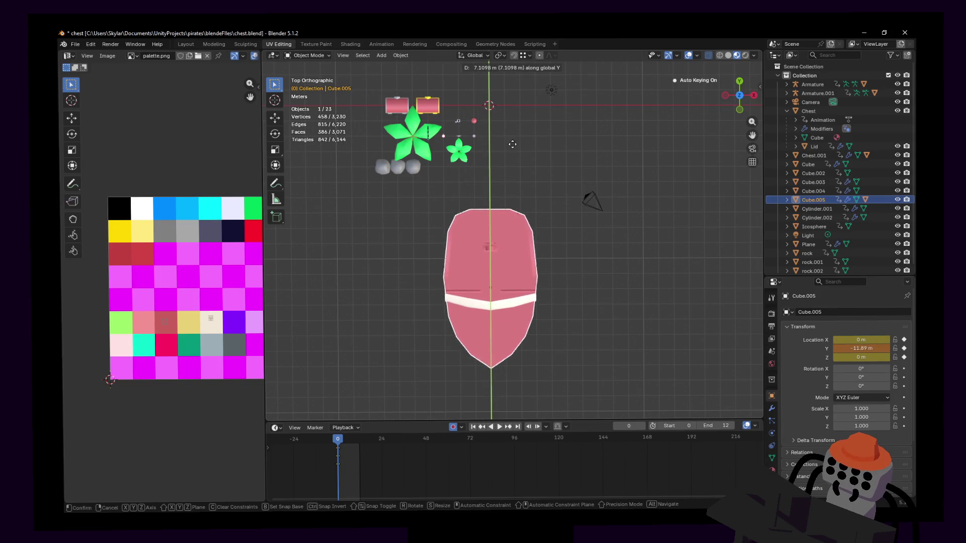
pyautogui.rightClick(502, 111)
pyautogui.click(525, 57)
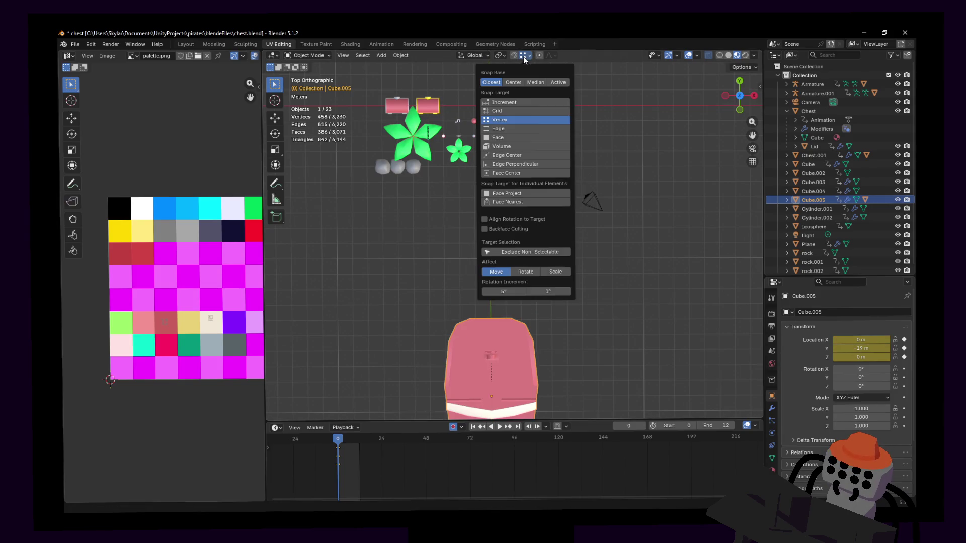
pyautogui.click(515, 110)
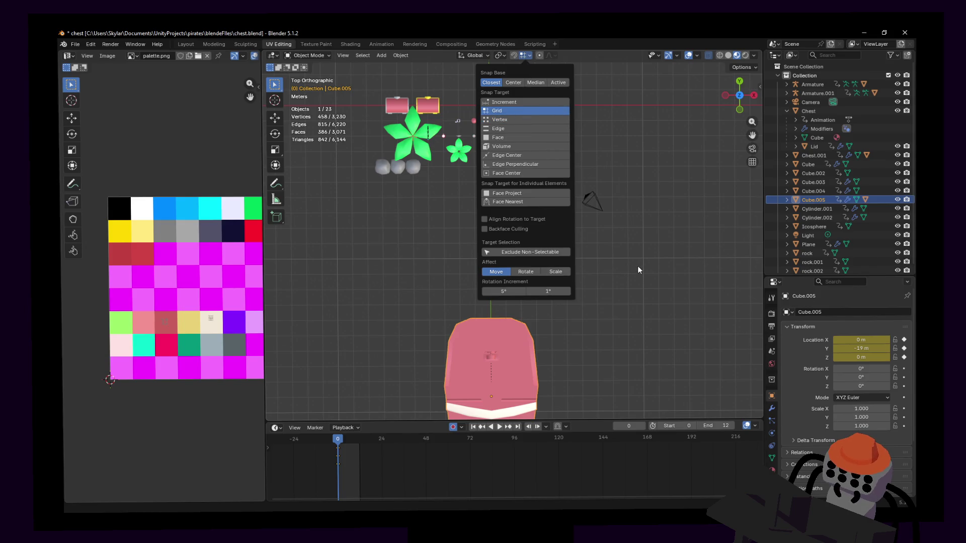
# Move the hull along Y to 0 and view the ship from a low side angle.
pyautogui.press('g')
pyautogui.press('y')
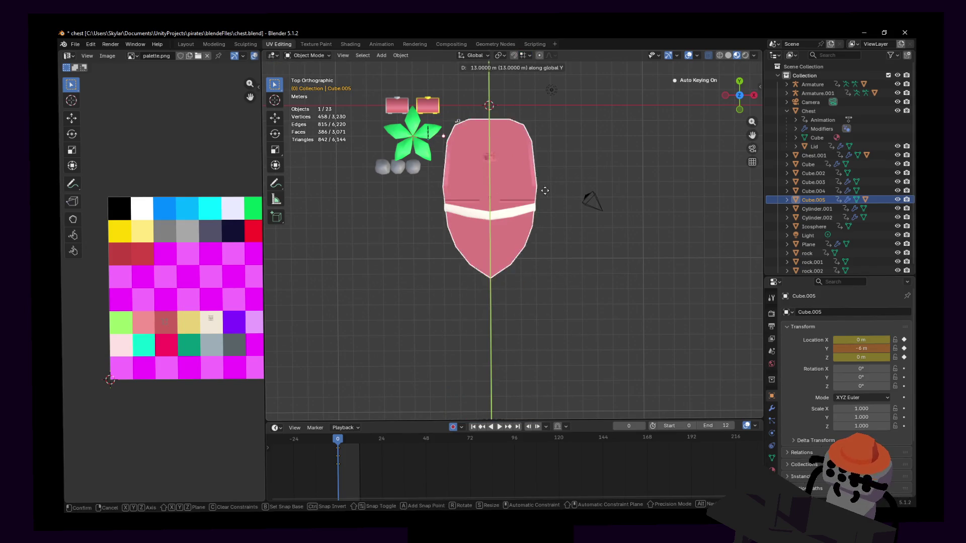
pyautogui.click(568, 159)
pyautogui.moveTo(581, 168)
pyautogui.mouseDown(button='middle')
pyautogui.moveTo(544, 123)
pyautogui.moveTo(581, 169)
pyautogui.mouseUp(button='middle')
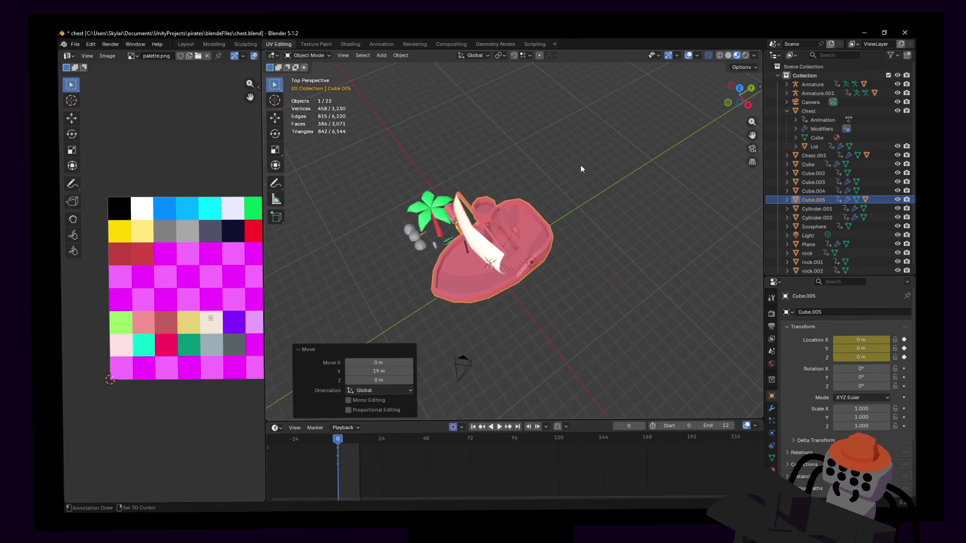
pyautogui.hotkey('shift', '`')
pyautogui.press('w')
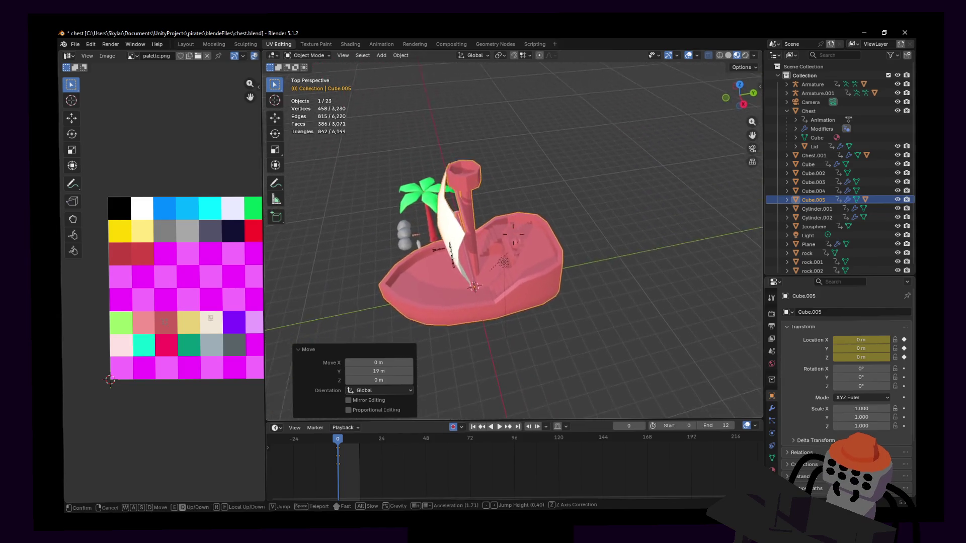
pyautogui.click(594, 205)
pyautogui.press('r')
pyautogui.press('Escape')
pyautogui.moveTo(584, 242); pyautogui.dragTo(557, 225, button='middle')
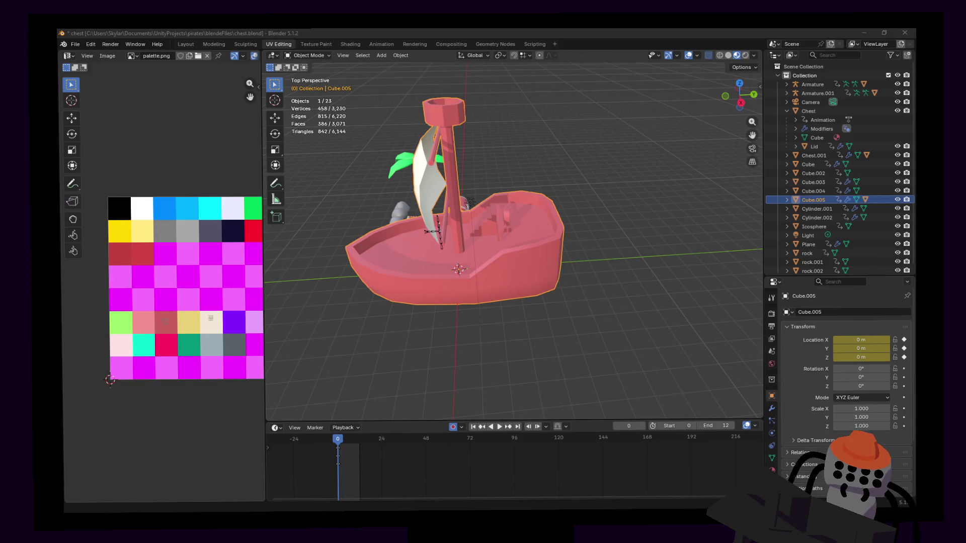
# Switch to Unity so it re-imports art/boat.fbx.
pyautogui.hotkey('alt', 'Tab')
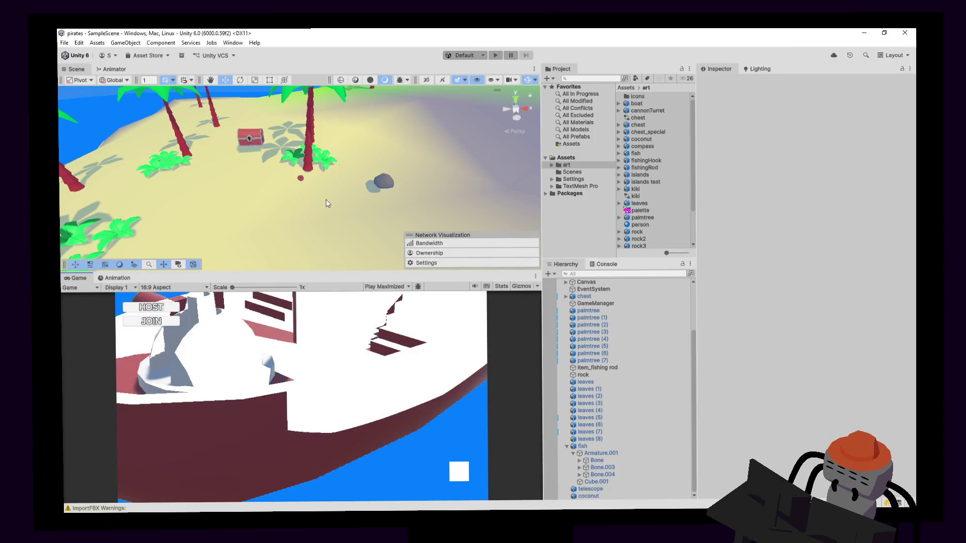
# Return to Blender's chest.blend once the boat import finishes.
pyautogui.hotkey('alt', 'Tab')
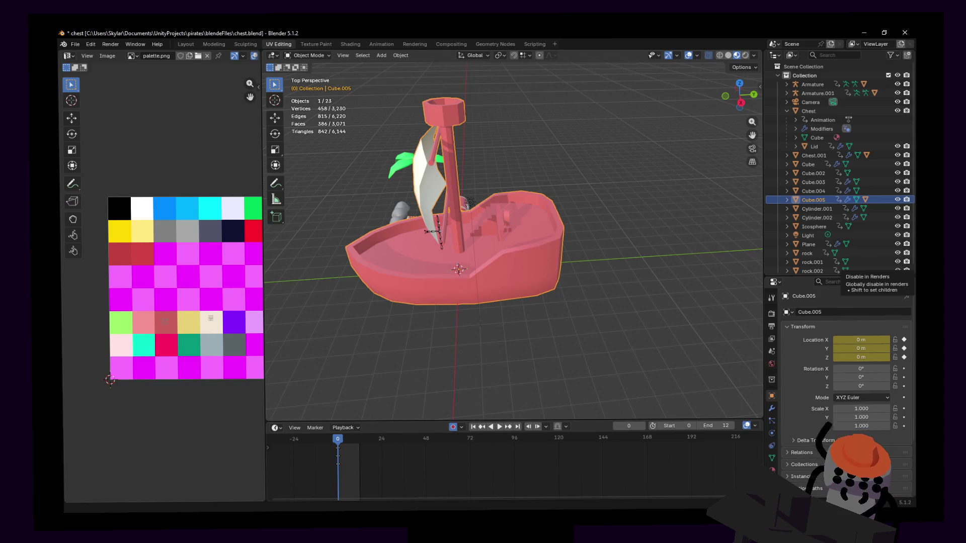
# Fly the Scene view to the ship, select the boat, then its helm cube gw.
pyautogui.moveTo(486, 267)
pyautogui.mouseDown(button='right')
pyautogui.moveTo(456, 158)
pyautogui.moveTo(447, 210)
pyautogui.moveTo(425, 173)
pyautogui.moveTo(443, 175)
pyautogui.moveTo(409, 201)
pyautogui.mouseUp(button='right')
pyautogui.click(425, 171)
pyautogui.click(426, 186)
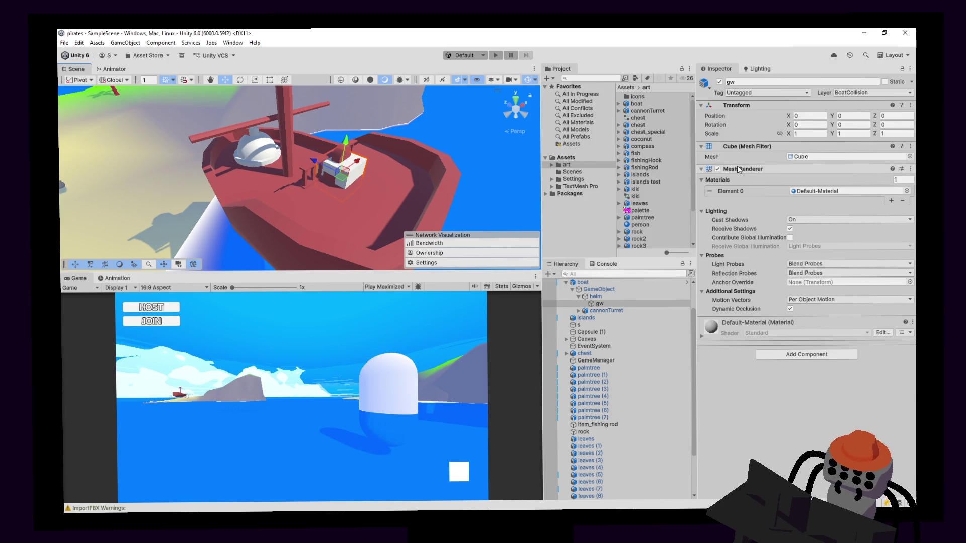
# Uncheck gw's Mesh Renderer and enter Play mode to test the ship.
pyautogui.click(718, 169)
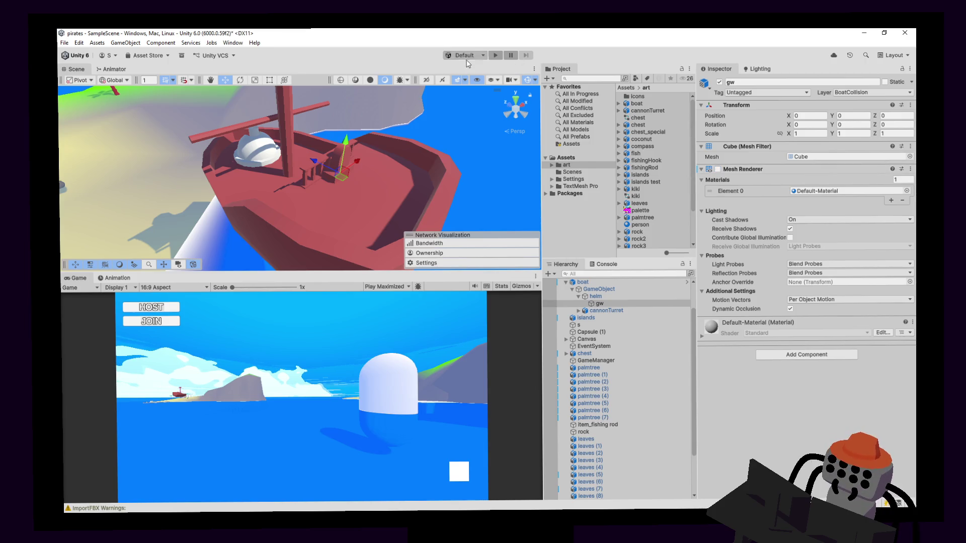
pyautogui.click(494, 57)
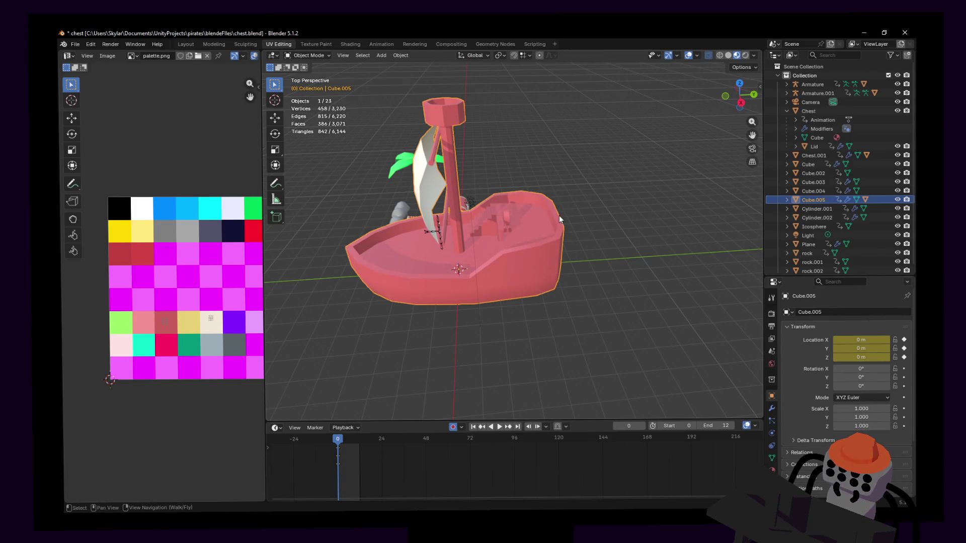
# Cancel the stray rotate and move attempts on the boat, then undo its move to the origin.
pyautogui.hotkey('shift', '`')
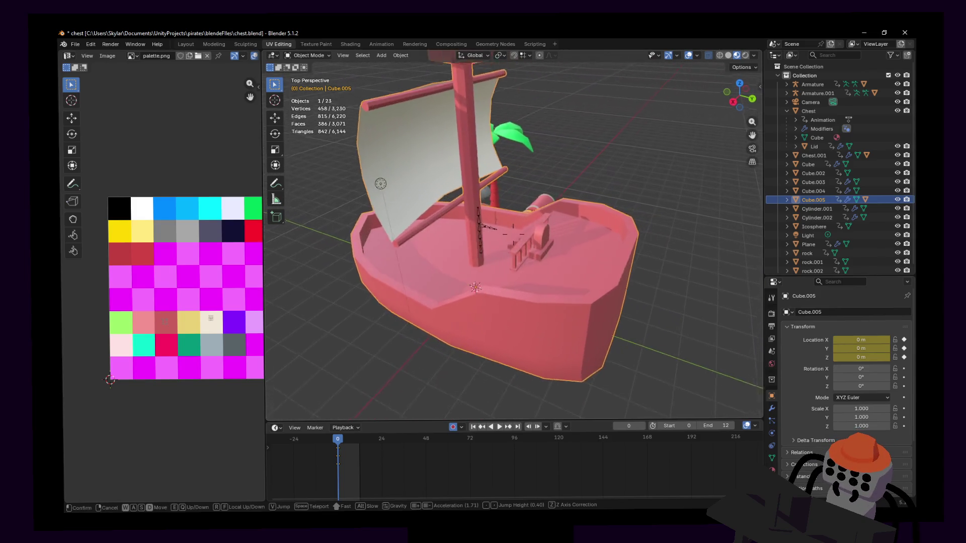
pyautogui.press('Return')
pyautogui.press('r')
pyautogui.press('g')
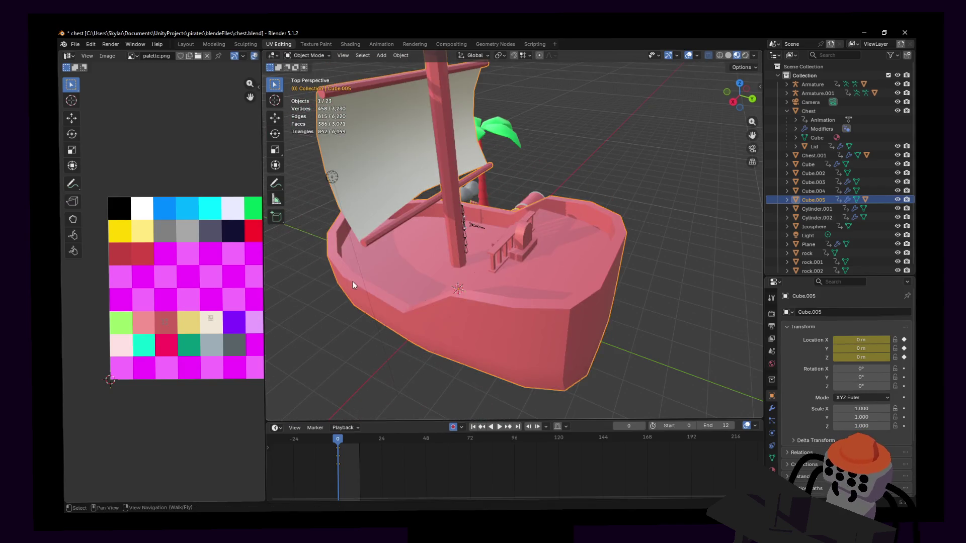
pyautogui.press('Escape')
pyautogui.hotkey('shift', '`')
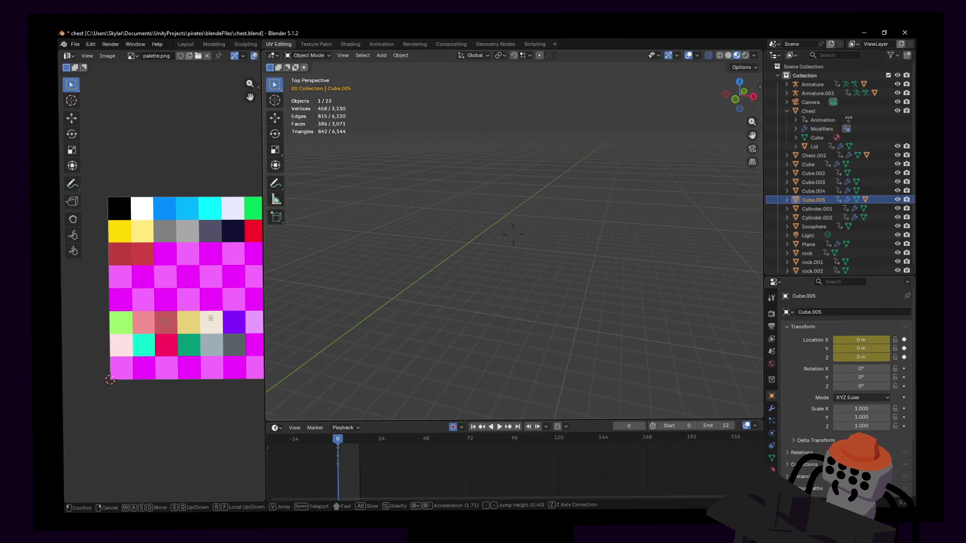
pyautogui.press('w')
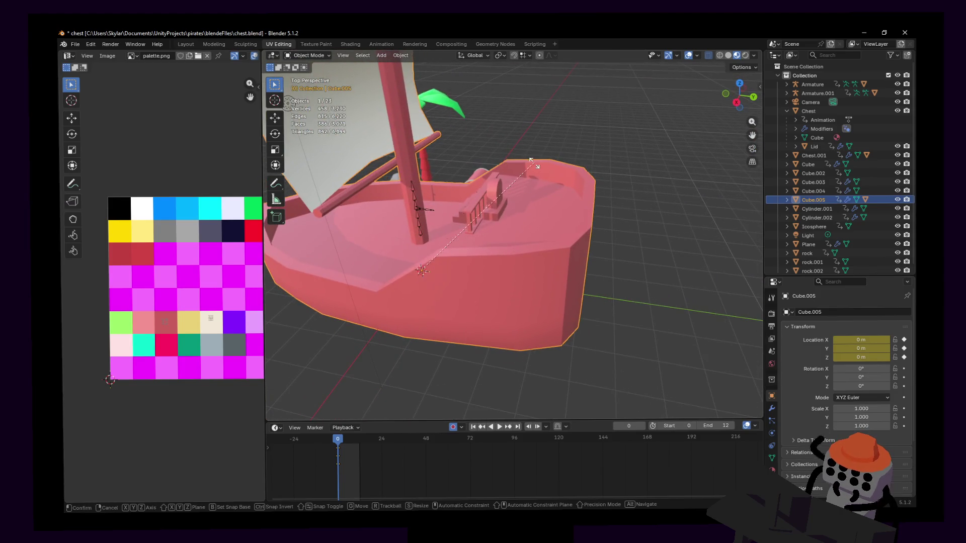
pyautogui.press('Escape')
pyautogui.press('g')
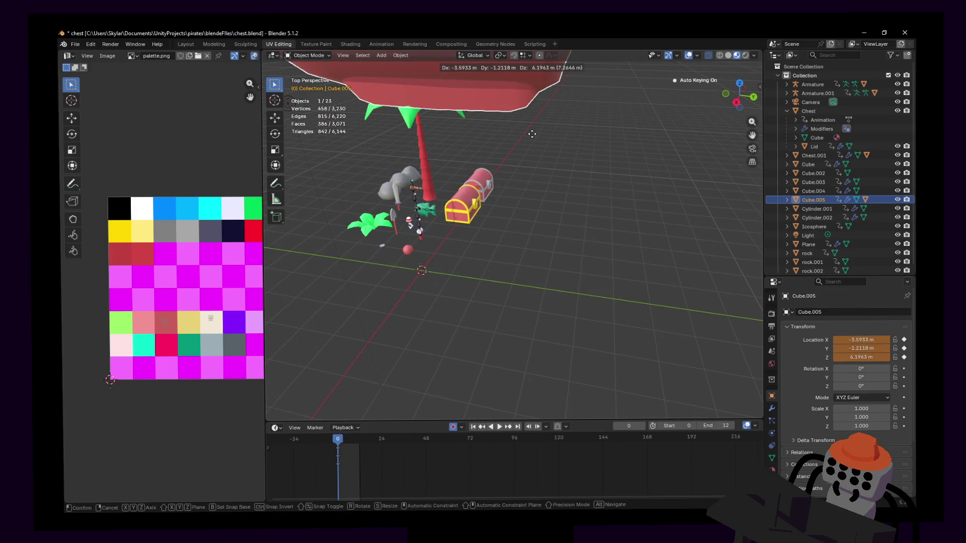
pyautogui.press('Escape')
pyautogui.hotkey('shift', '`')
pyautogui.press('w')
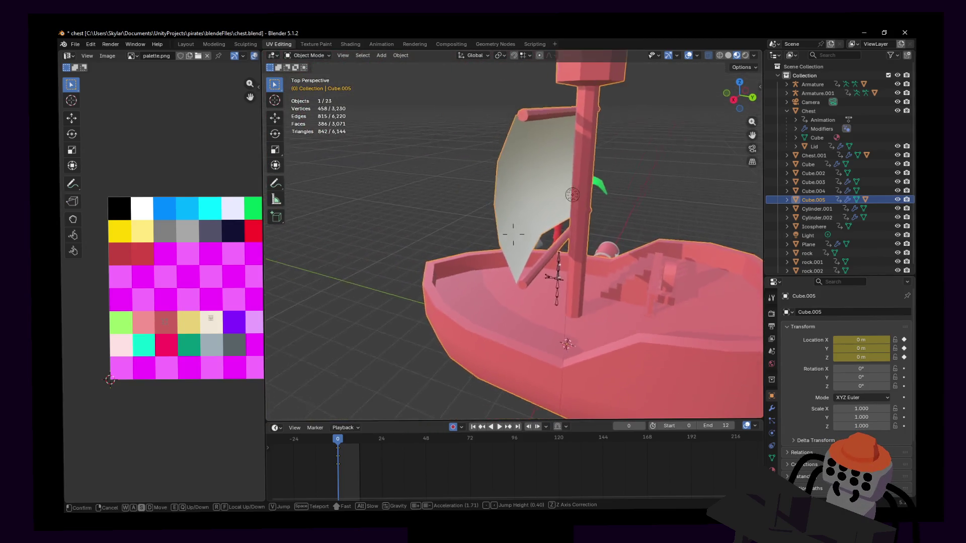
pyautogui.press('Escape')
pyautogui.hotkey('ctrl', 'z')
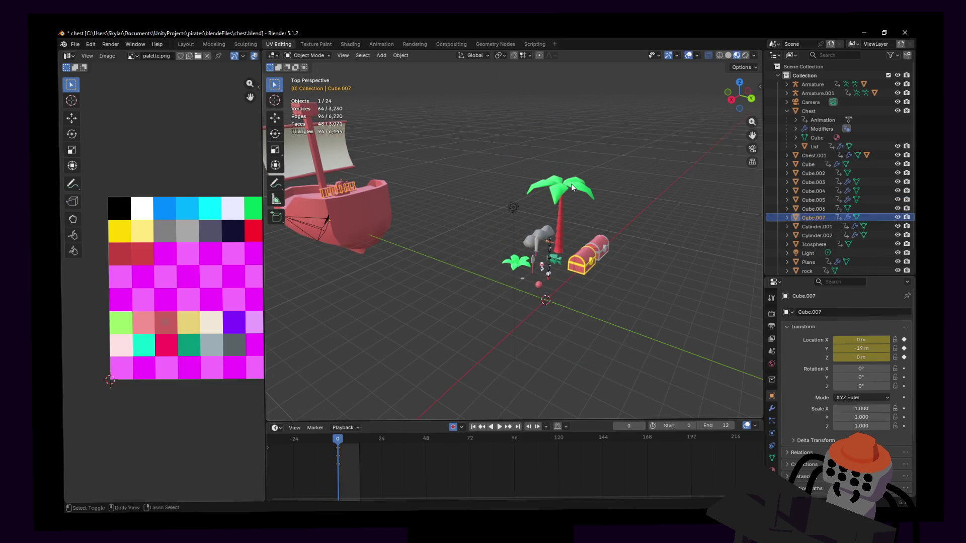
# Undo further to restore the earlier scene and select the pink ship.
pyautogui.hotkey('ctrl', 'z')
pyautogui.hotkey('ctrl', 'z')
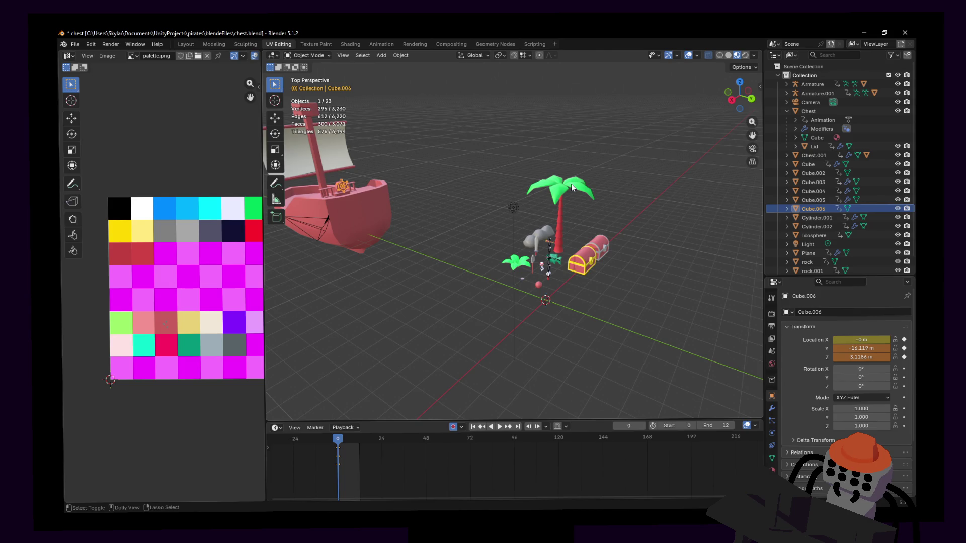
pyautogui.hotkey('ctrl', 'z')
pyautogui.click(377, 233)
pyautogui.press('g')
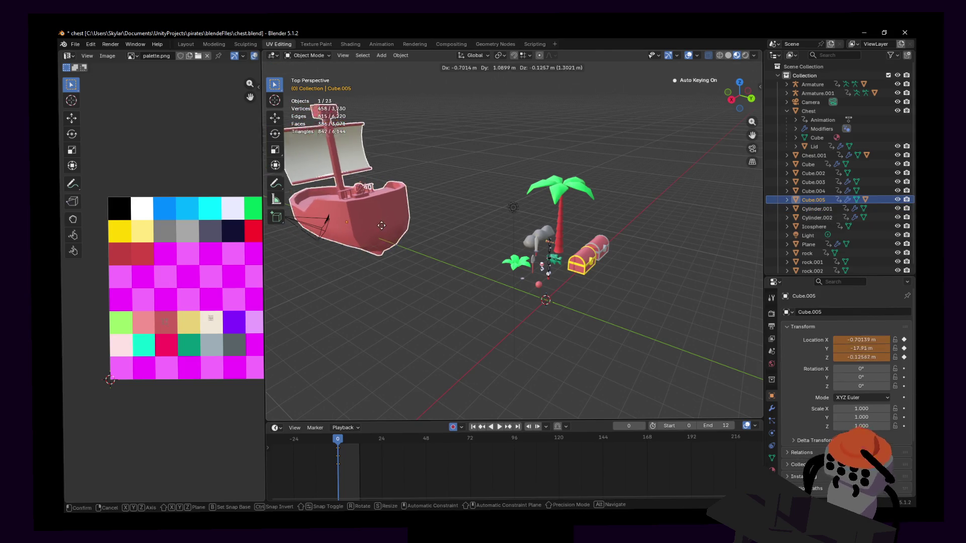
pyautogui.press('Escape')
pyautogui.hotkey('shift', '`')
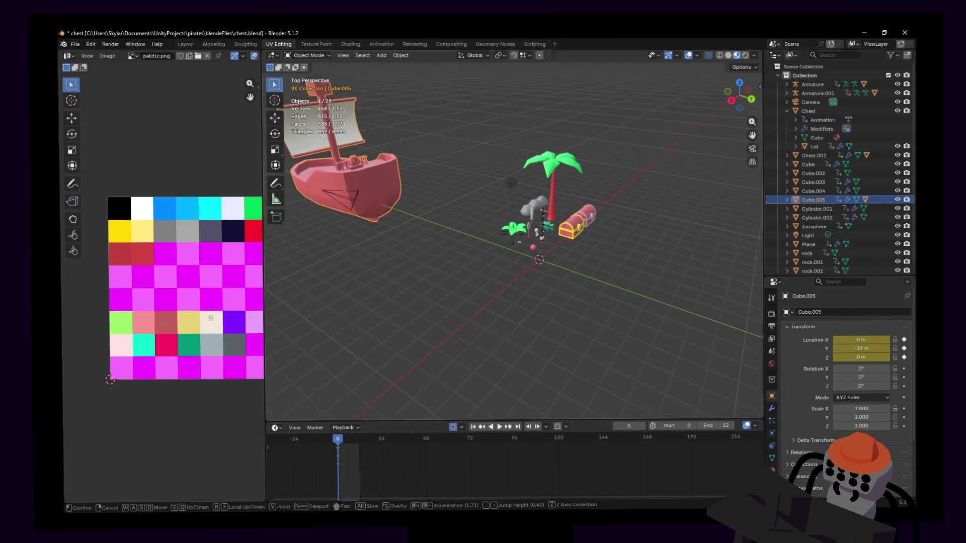
pyautogui.click(484, 259)
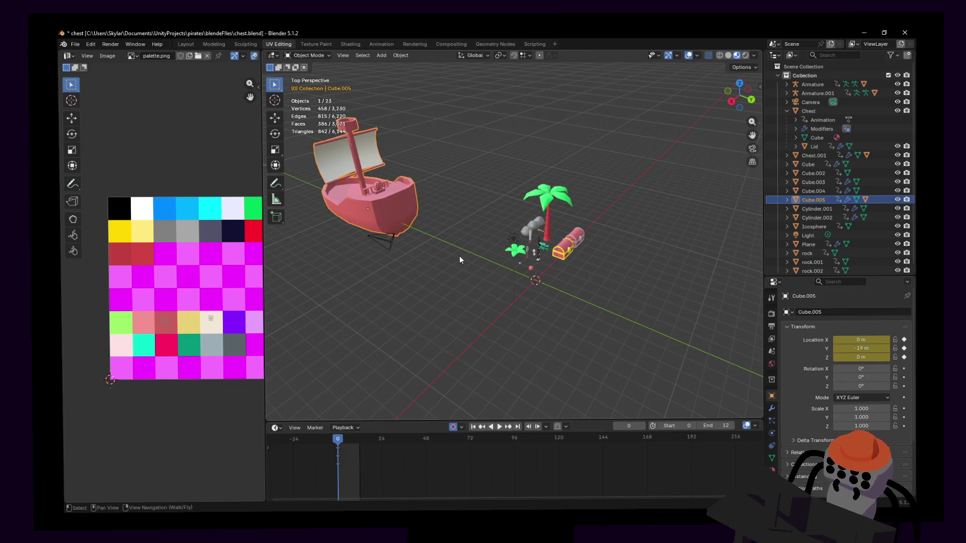
pyautogui.moveTo(446, 234); pyautogui.dragTo(443, 230, button='middle')
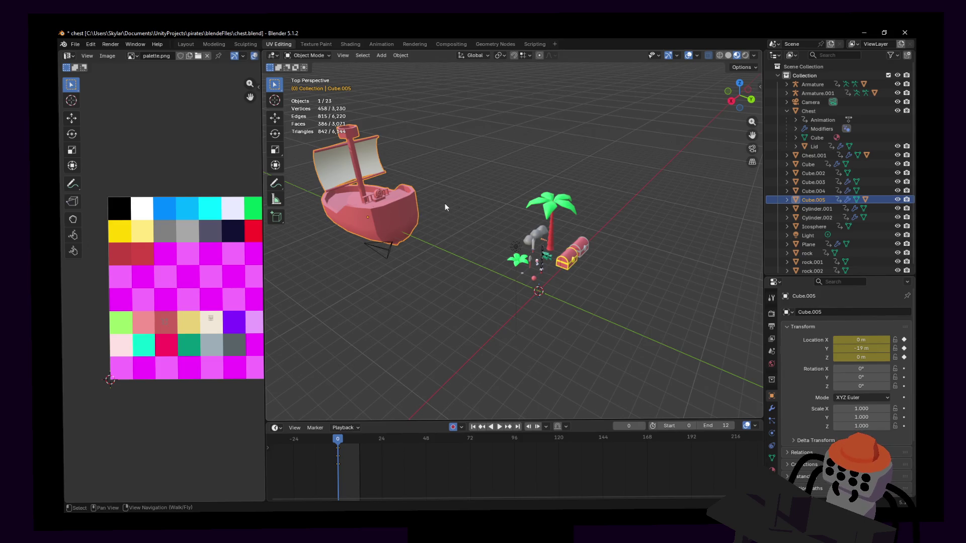
# Delete the ship's frame-0 location keys, turn off Auto Keying, and move it G Y 19 to the origin.
pyautogui.moveTo(364, 481); pyautogui.dragTo(321, 439)
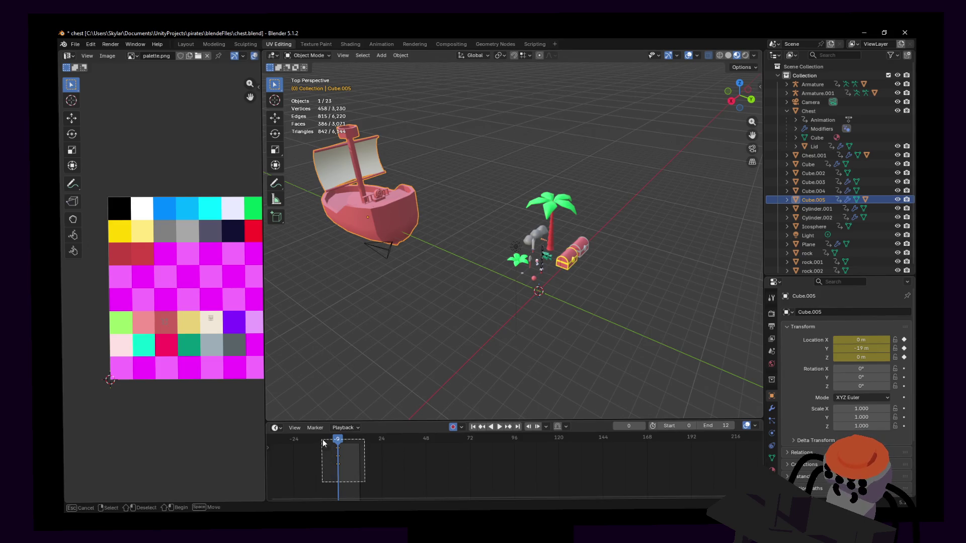
pyautogui.press('Delete')
pyautogui.click(453, 427)
pyautogui.write('gy')
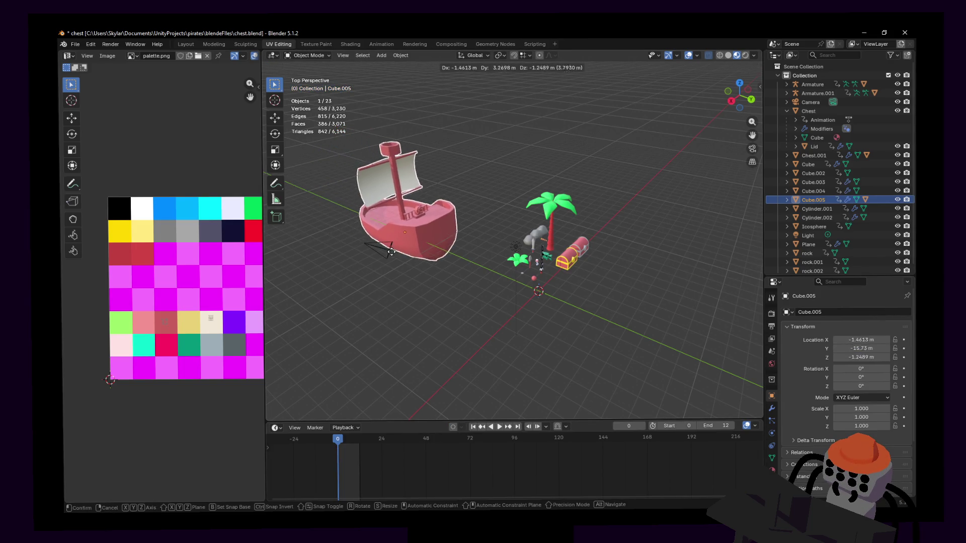
pyautogui.write('19')
pyautogui.press('Return')
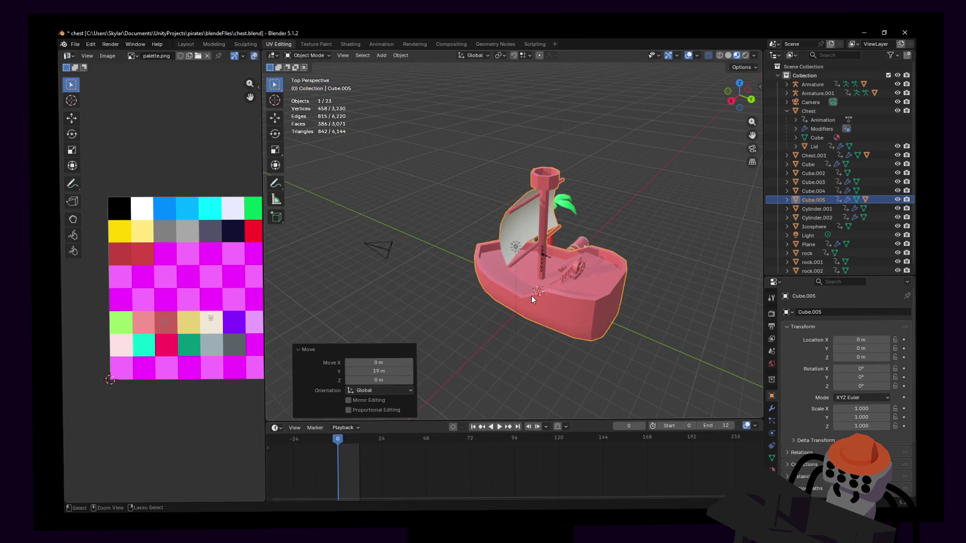
pyautogui.hotkey('shift', '`')
pyautogui.click(521, 282)
pyautogui.keyDown('shift'); pyautogui.click(520, 281); pyautogui.keyUp('shift')
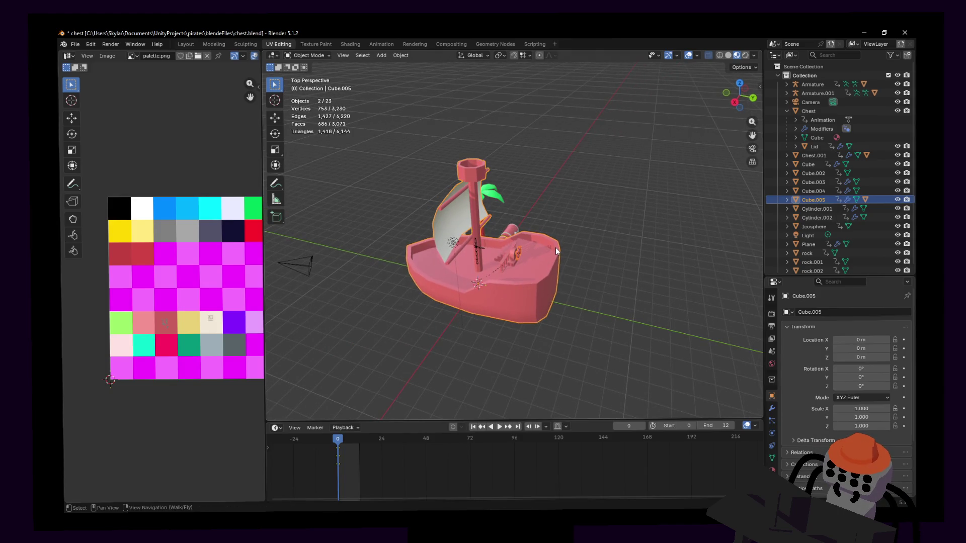
pyautogui.rightClick(895, 340)
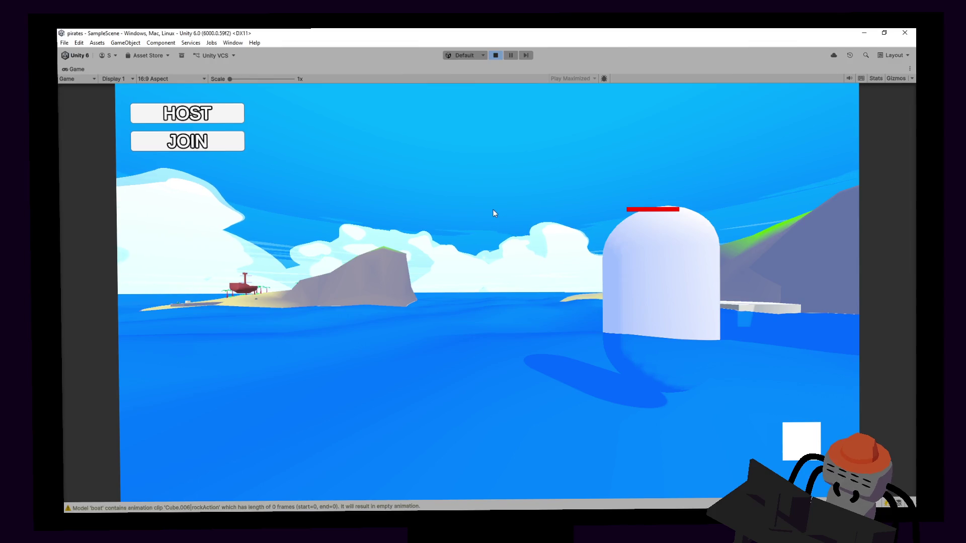
# Stop the Unity play test and return to Blender.
pyautogui.click(496, 55)
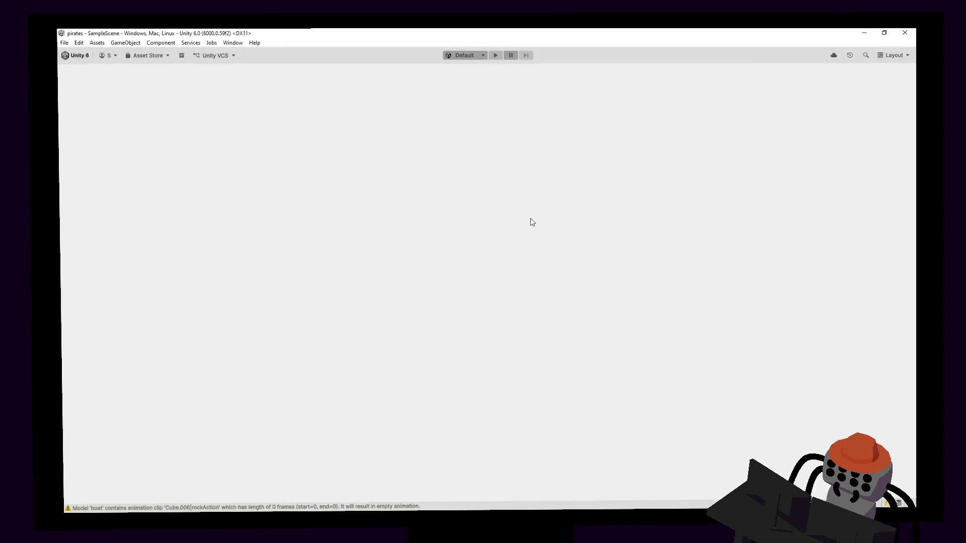
pyautogui.scroll(-3, 372, 166)
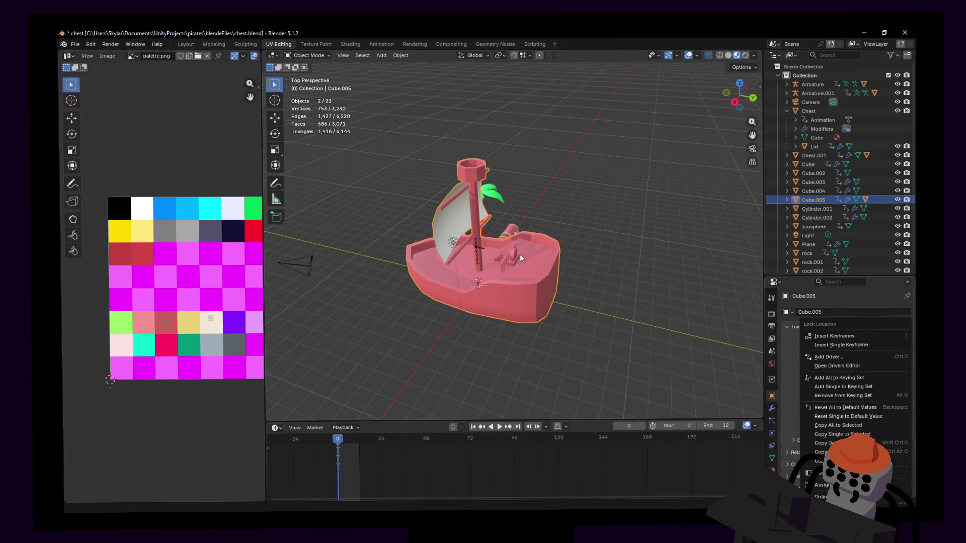
pyautogui.press('Escape')
pyautogui.press('g')
pyautogui.click(532, 252)
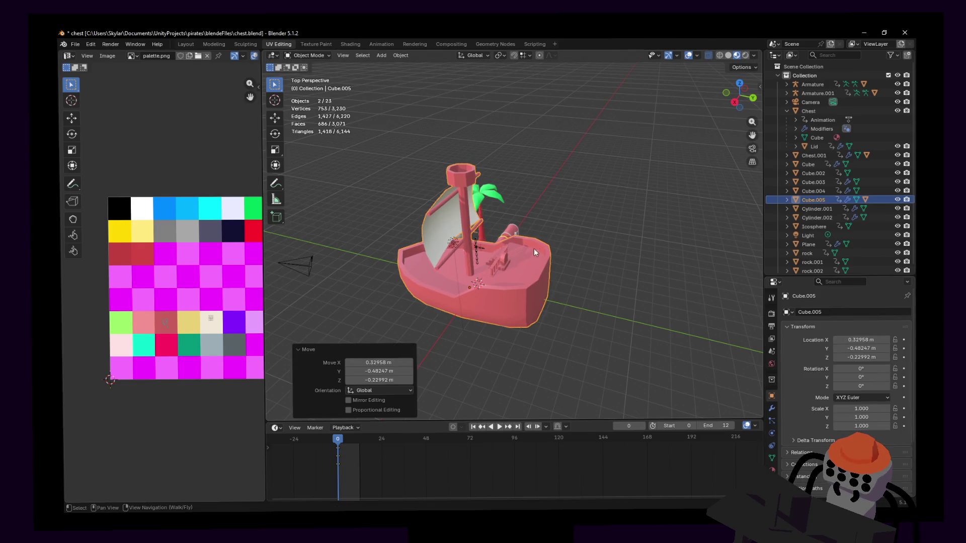
# Undo the accidental move, select hull Cube.005 with wheel Cube.006, and switch to Unity.
pyautogui.hotkey('shift', '`')
pyautogui.press('Escape')
pyautogui.hotkey('ctrl', 'z')
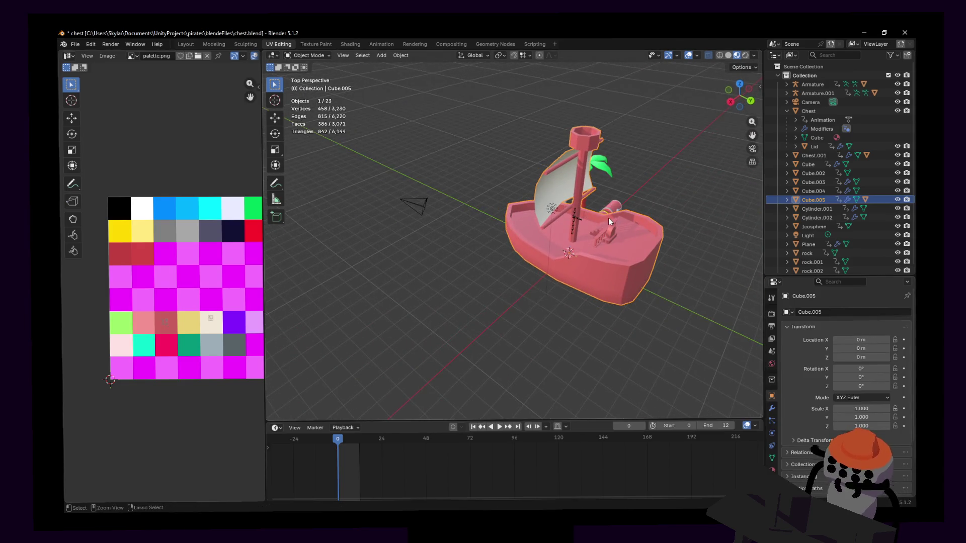
pyautogui.moveTo(611, 252); pyautogui.dragTo(560, 238, button='middle')
pyautogui.click(548, 243)
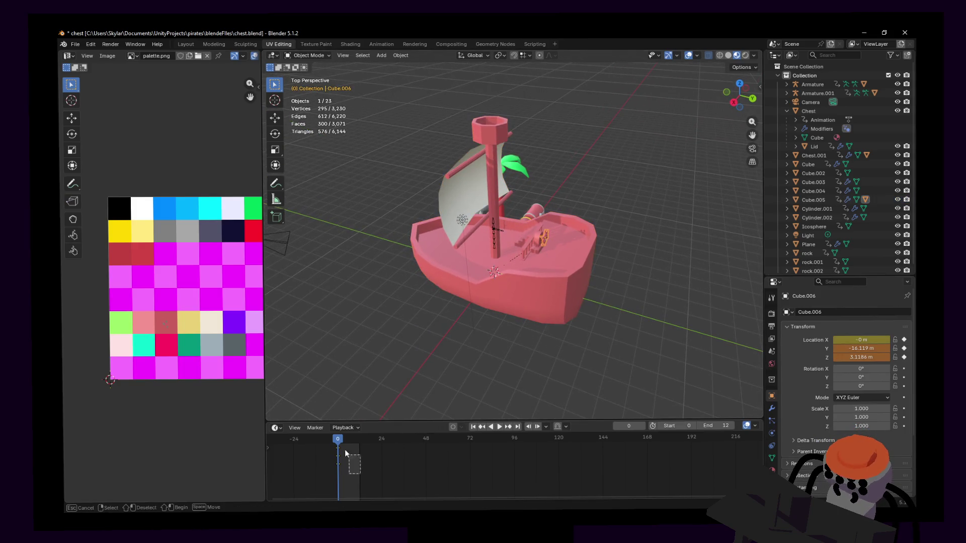
pyautogui.click(427, 401)
pyautogui.click(579, 267)
pyautogui.keyDown('shift'); pyautogui.moveTo(565, 235); pyautogui.dragTo(536, 249); pyautogui.keyUp('shift')
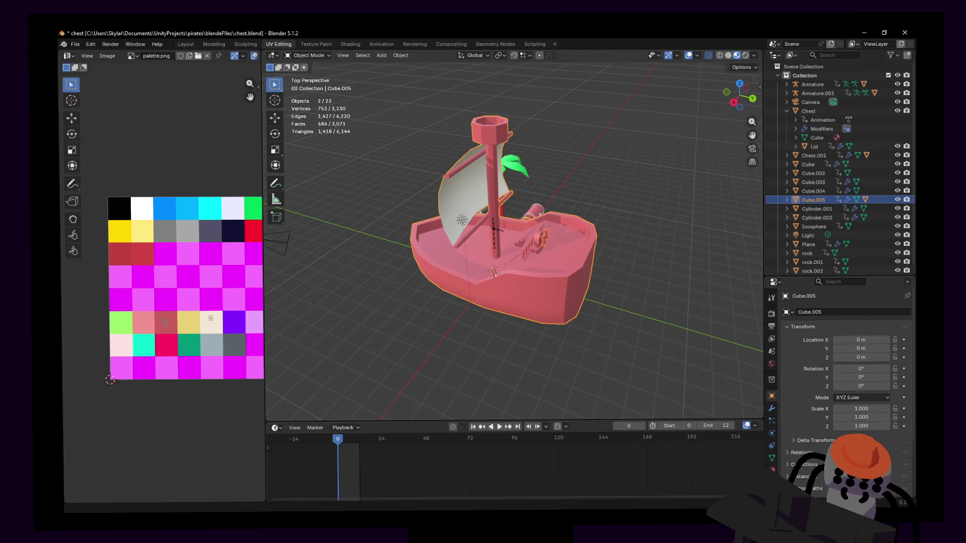
pyautogui.hotkey('alt', 'Tab')
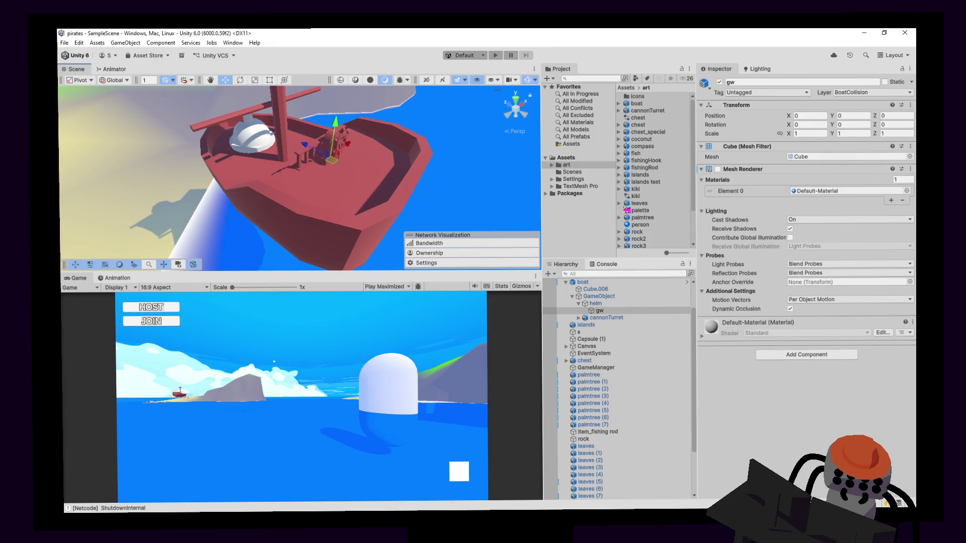
pyautogui.scroll(-5, 343, 150)
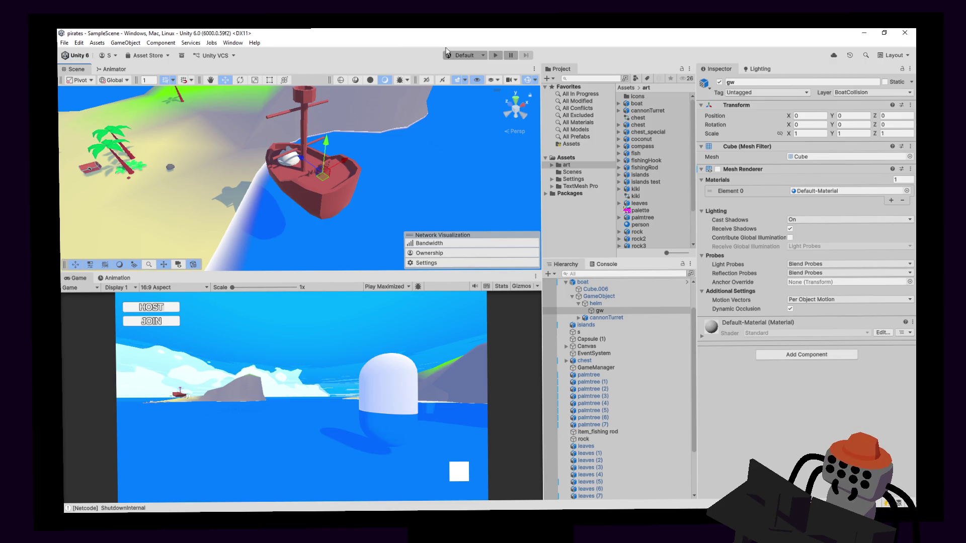
pyautogui.click(495, 55)
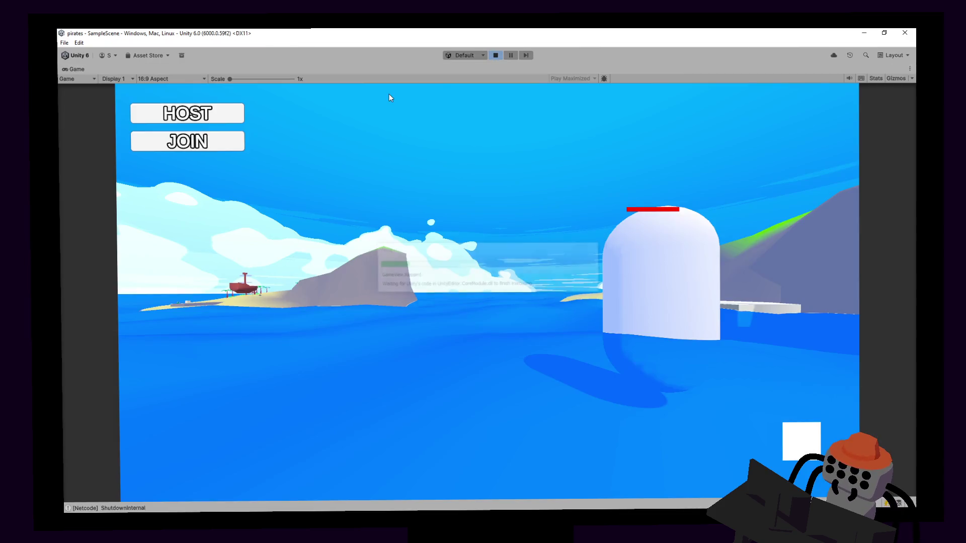
pyautogui.click(234, 113)
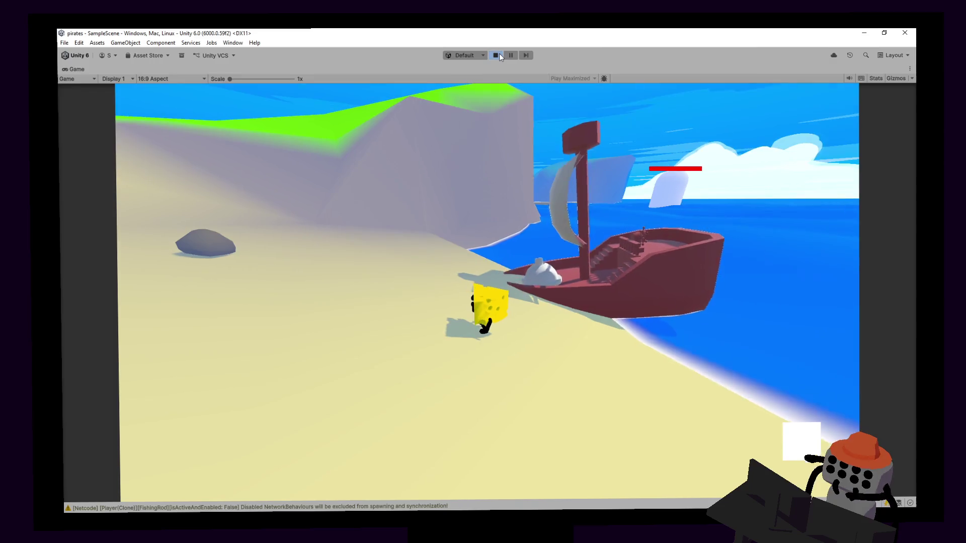
pyautogui.click(497, 55)
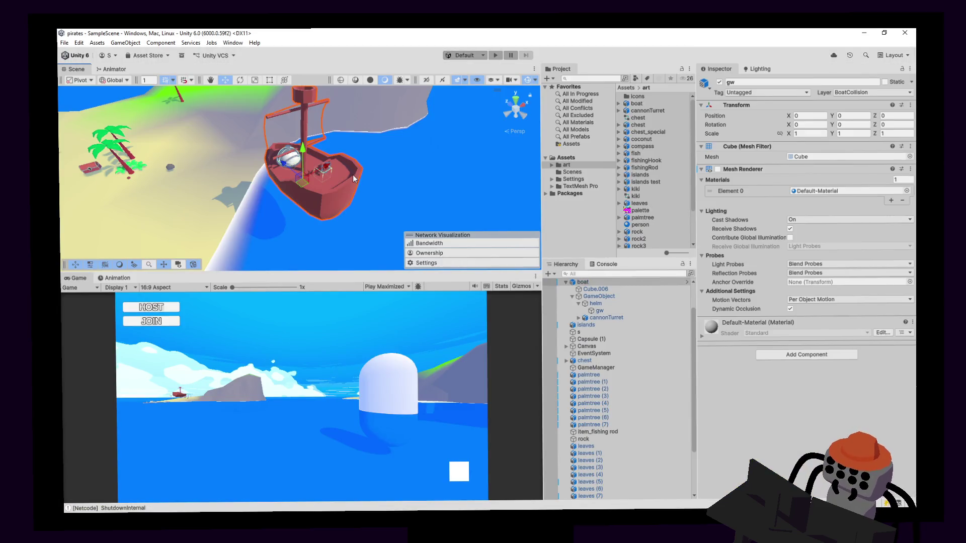
# Select the boat and islands, then switch the Game view from Play Maximized to Play Focused.
pyautogui.click(352, 174)
pyautogui.moveTo(349, 240)
pyautogui.keyDown('alt'); pyautogui.mouseDown()
pyautogui.moveTo(373, 236)
pyautogui.moveTo(360, 222)
pyautogui.moveTo(325, 217)
pyautogui.moveTo(402, 95)
pyautogui.moveTo(332, 254)
pyautogui.mouseUp(); pyautogui.keyUp('alt')
pyautogui.click(331, 218)
pyautogui.click(385, 287)
pyautogui.click(398, 244)
# Test-run the game as HOST beside the scene, then stop and select the boat.
pyautogui.click(497, 54)
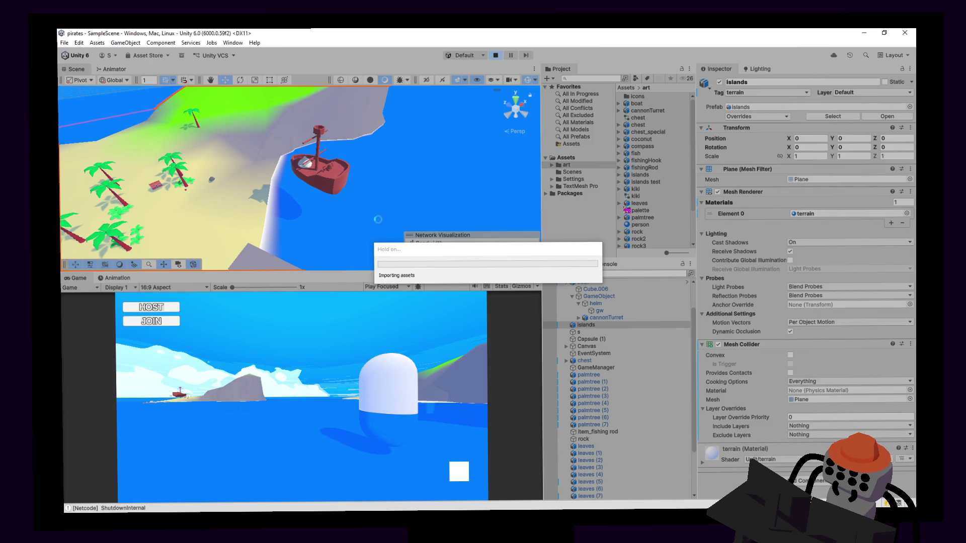
pyautogui.rightClick(331, 200)
pyautogui.click(344, 179)
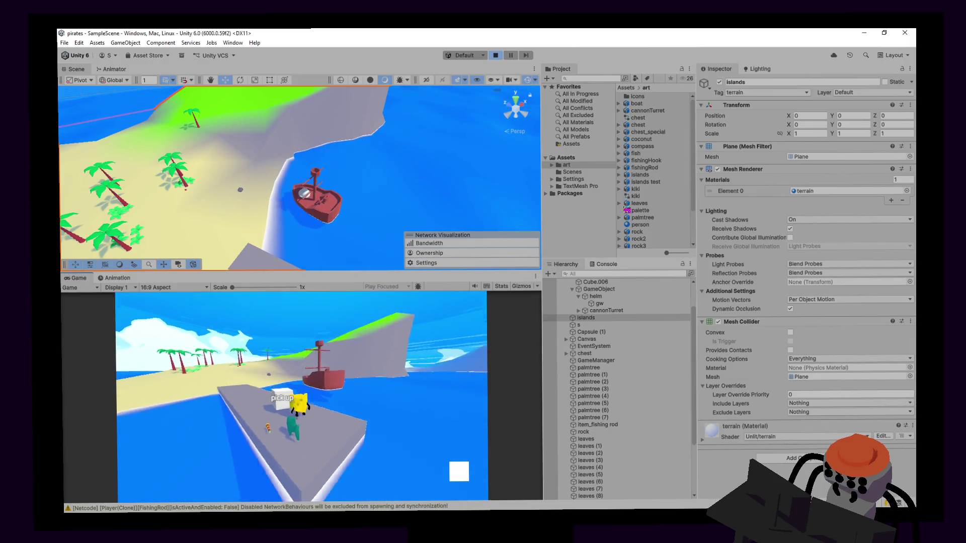
pyautogui.hotkey('alt', 'Tab')
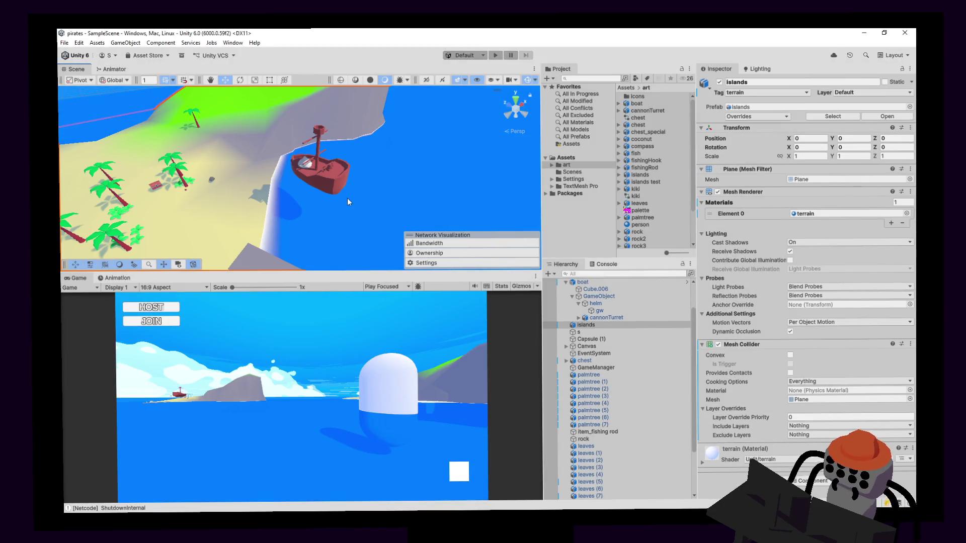
pyautogui.click(342, 184)
# Frame the boat in a close overhead view and open its collider mesh picker.
pyautogui.press('f')
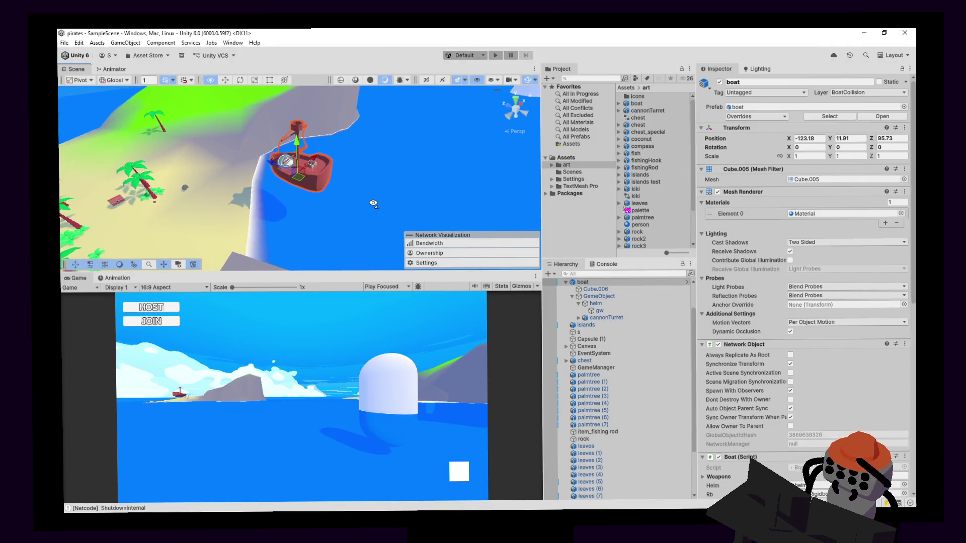
pyautogui.scroll(2, 579, 305)
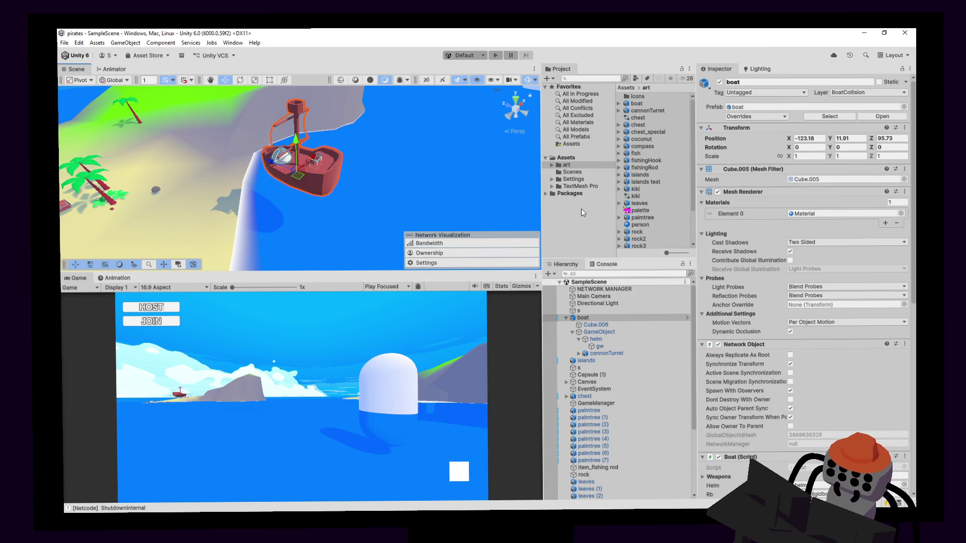
pyautogui.moveTo(445, 192); pyautogui.dragTo(388, 172, button='right')
pyautogui.moveTo(388, 171); pyautogui.dragTo(421, 173, button='right')
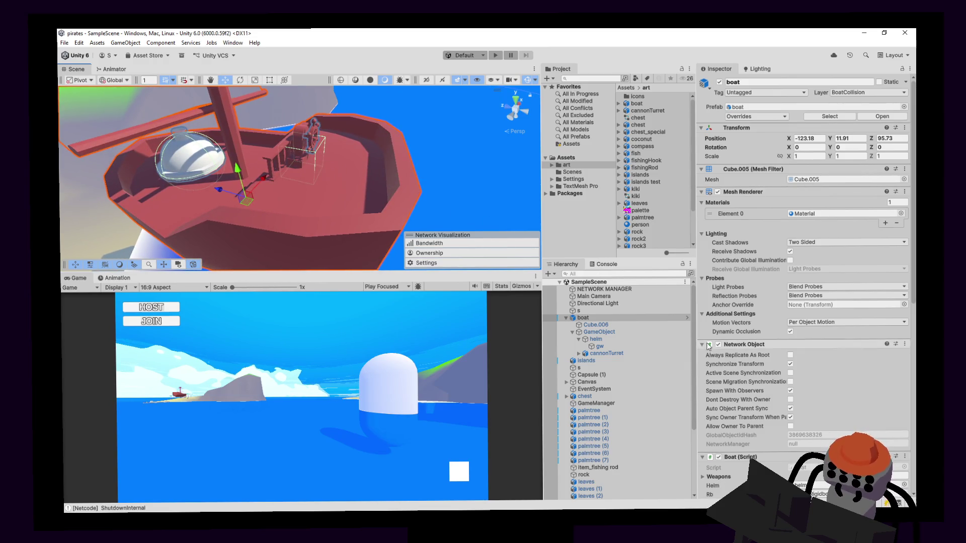
pyautogui.scroll(-10, 810, 355)
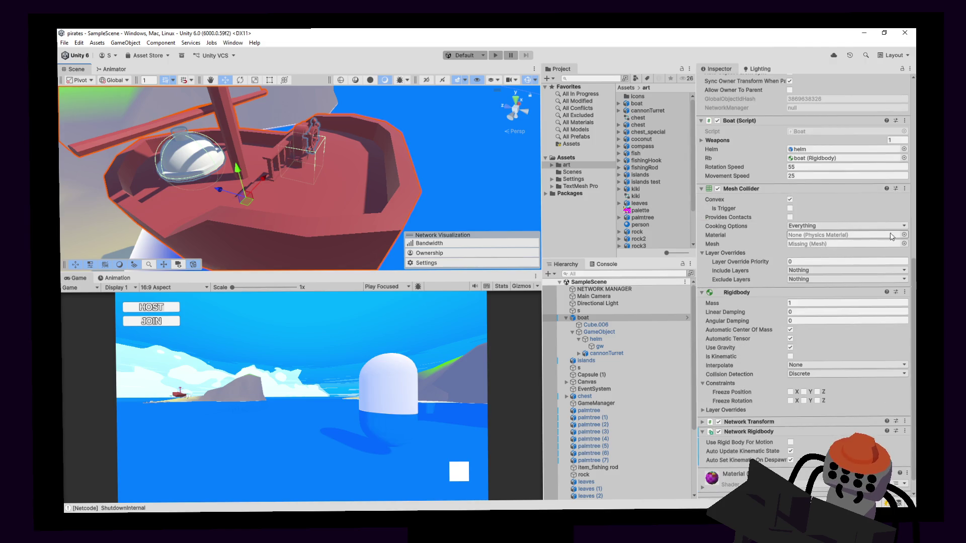
pyautogui.click(905, 244)
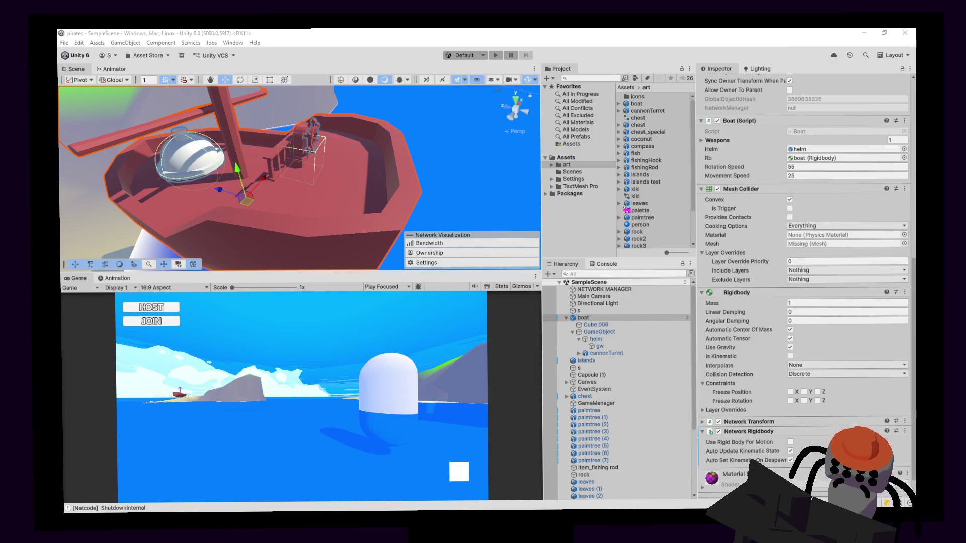
# Select the water plane 's', browse its mesh list, then dismiss the picker.
pyautogui.click(315, 184)
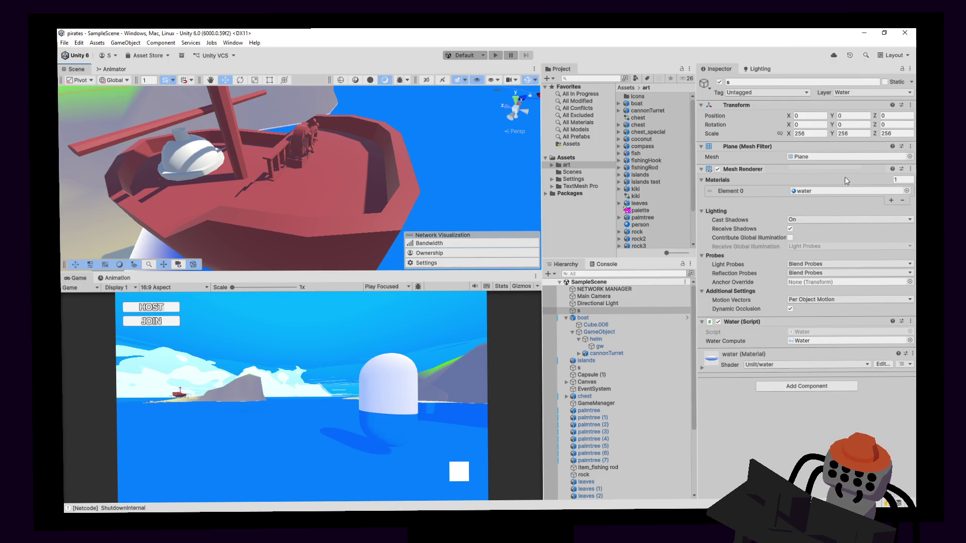
pyautogui.click(909, 159)
pyautogui.click(821, 97)
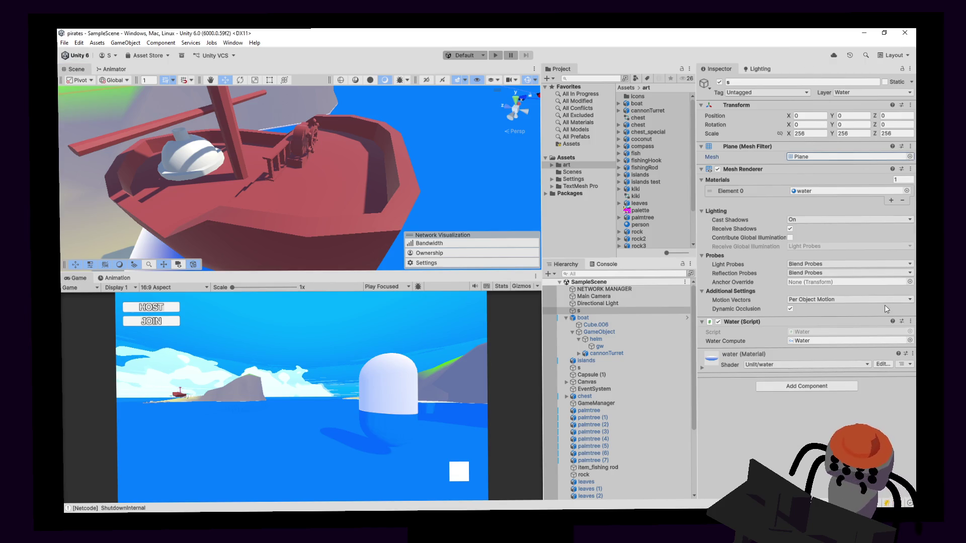
pyautogui.click(353, 204)
# Select the boat and set its Mesh Collider mesh to Cube.005.
pyautogui.click(353, 203)
pyautogui.click(346, 185)
pyautogui.click(381, 135)
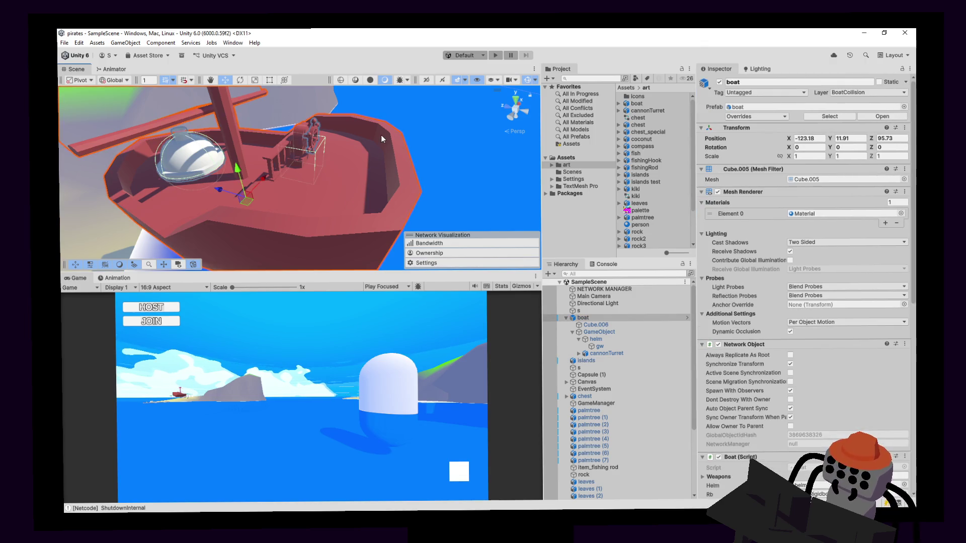
pyautogui.scroll(-5, 856, 314)
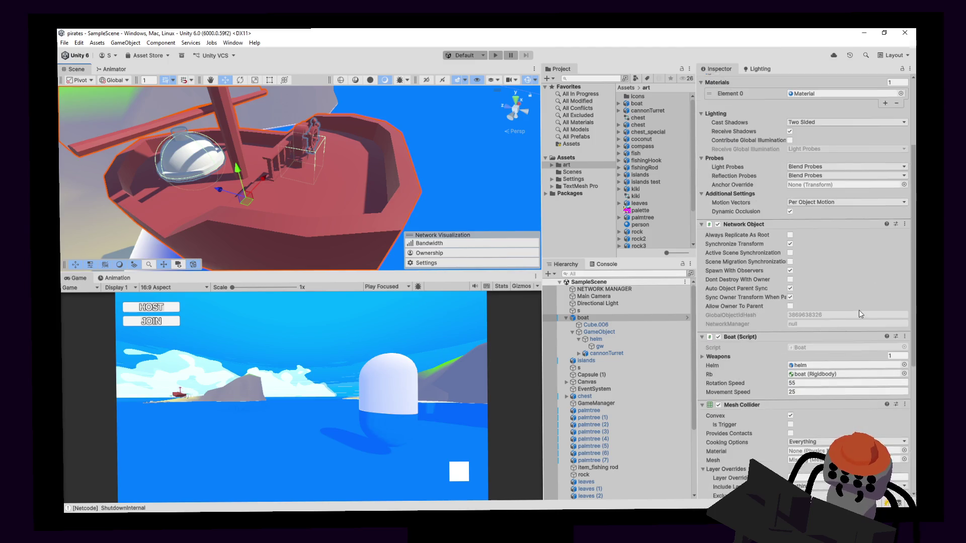
pyautogui.scroll(-2, 844, 313)
pyautogui.scroll(3, 707, 290)
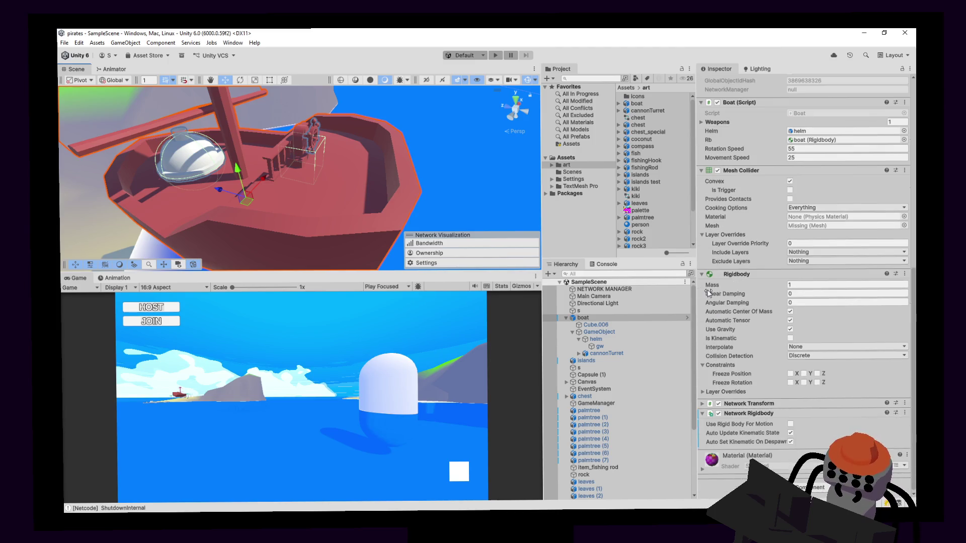
pyautogui.scroll(-2, 732, 279)
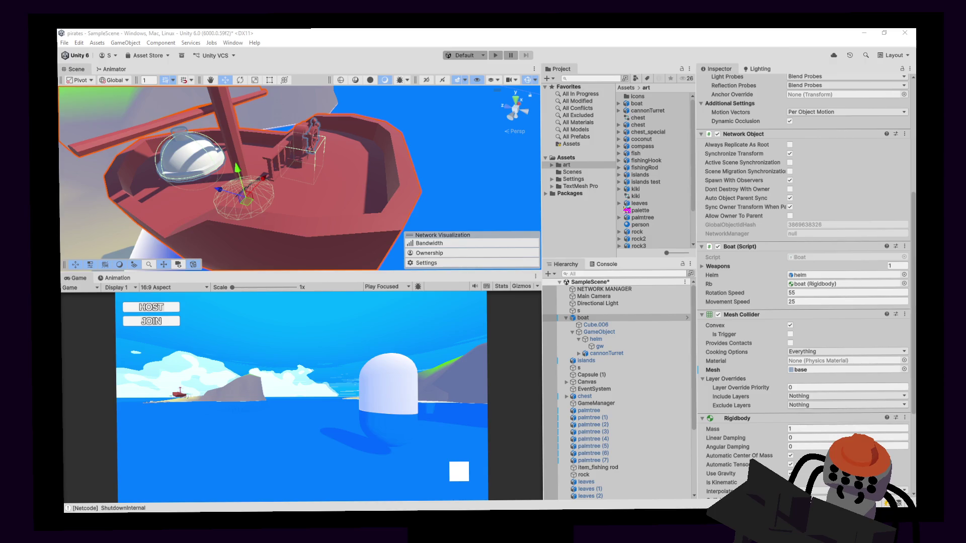
pyautogui.press('Down')
pyautogui.press('Down')
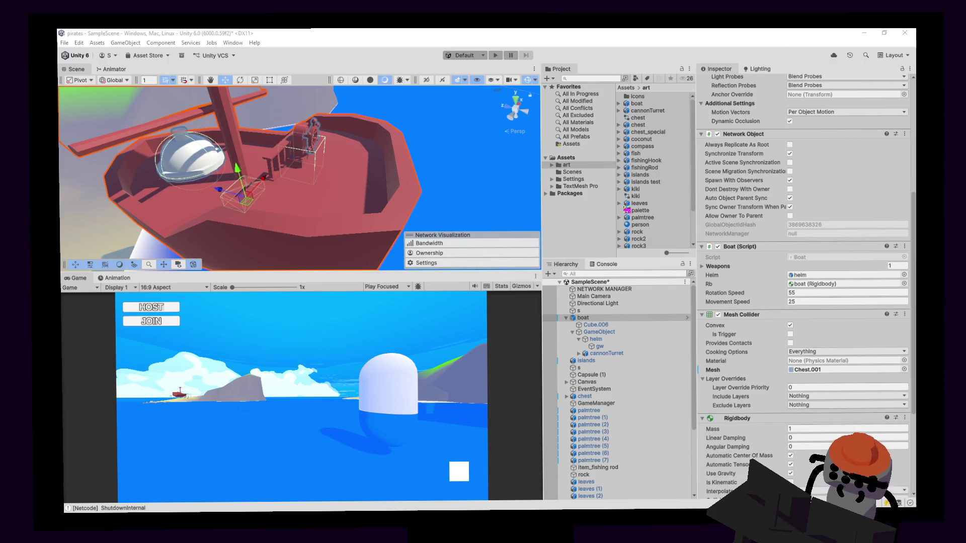
pyautogui.press('Down')
pyautogui.press('Down')
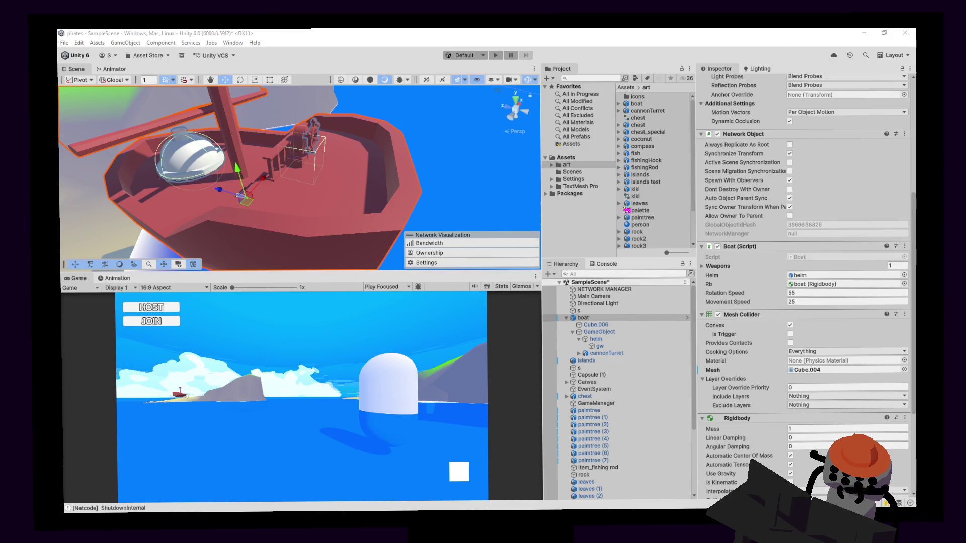
pyautogui.press('Down')
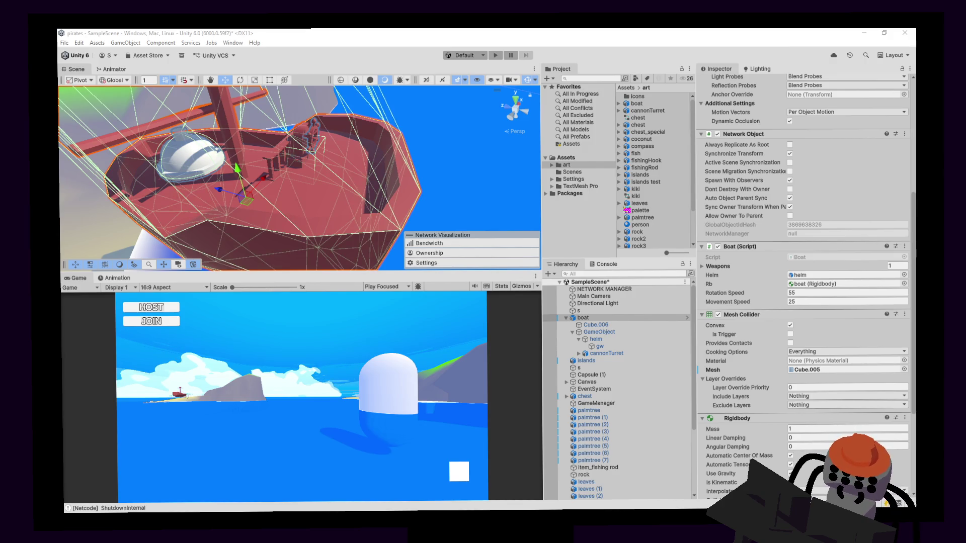
pyautogui.press('Return')
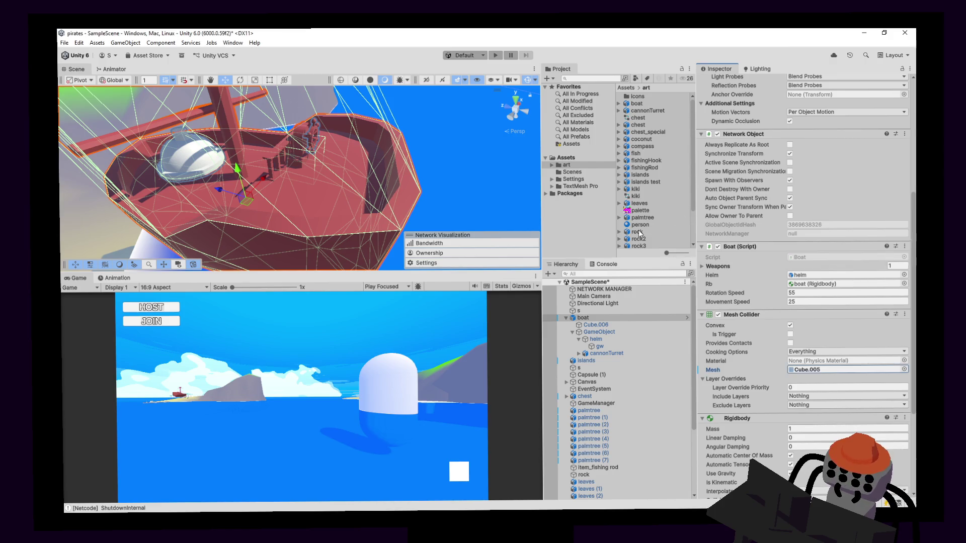
# Set the boat's child GameObject Mesh Collider mesh to Cube.005 too, then start Play.
pyautogui.click(604, 326)
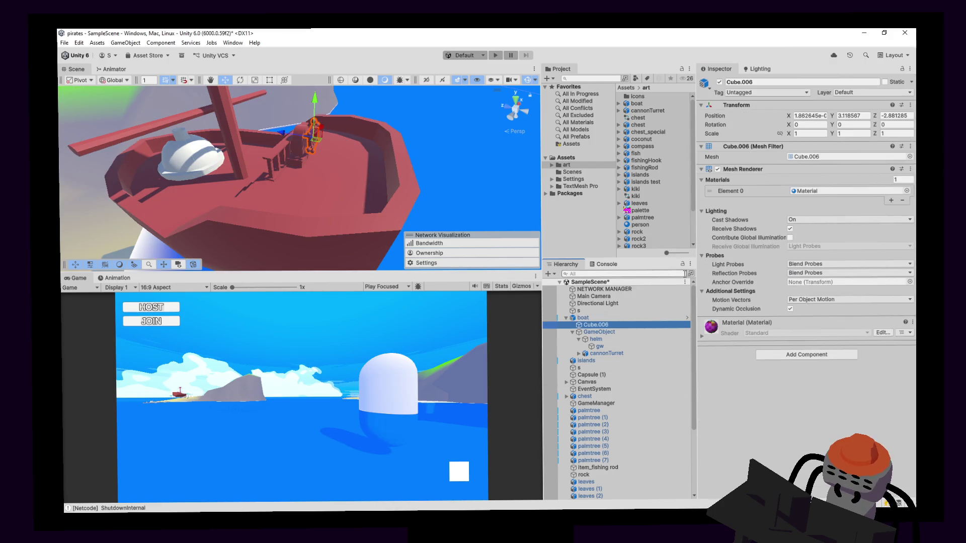
pyautogui.click(602, 333)
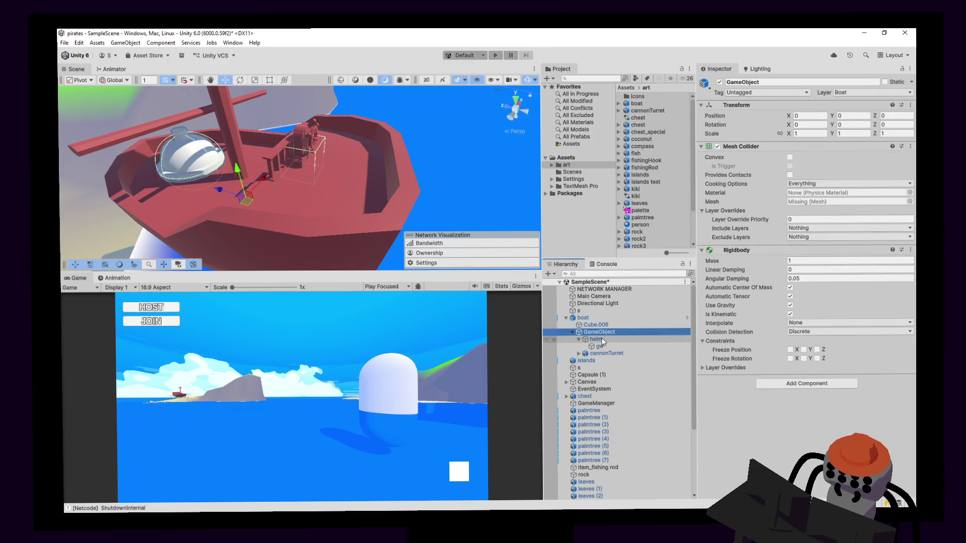
pyautogui.click(909, 201)
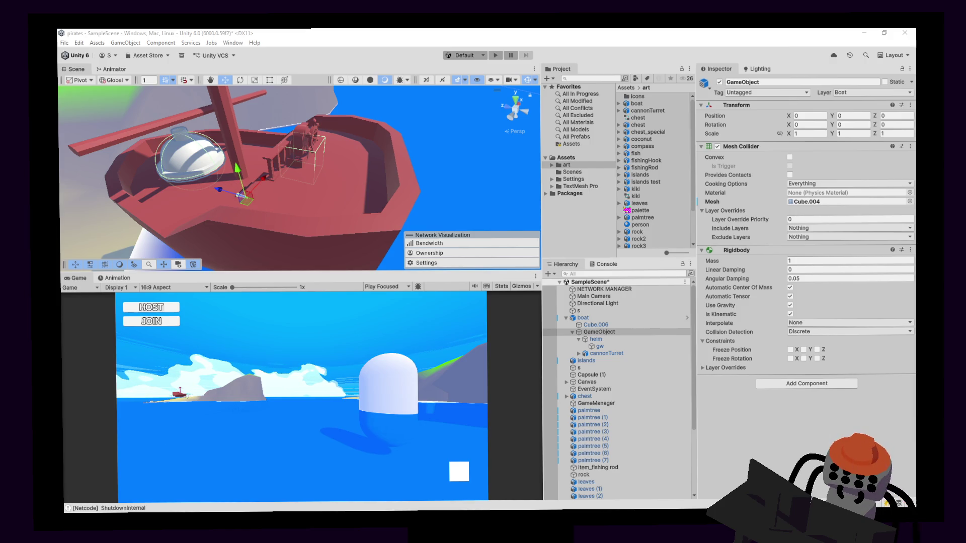
pyautogui.press('Down')
pyautogui.press('Return')
pyautogui.click(496, 55)
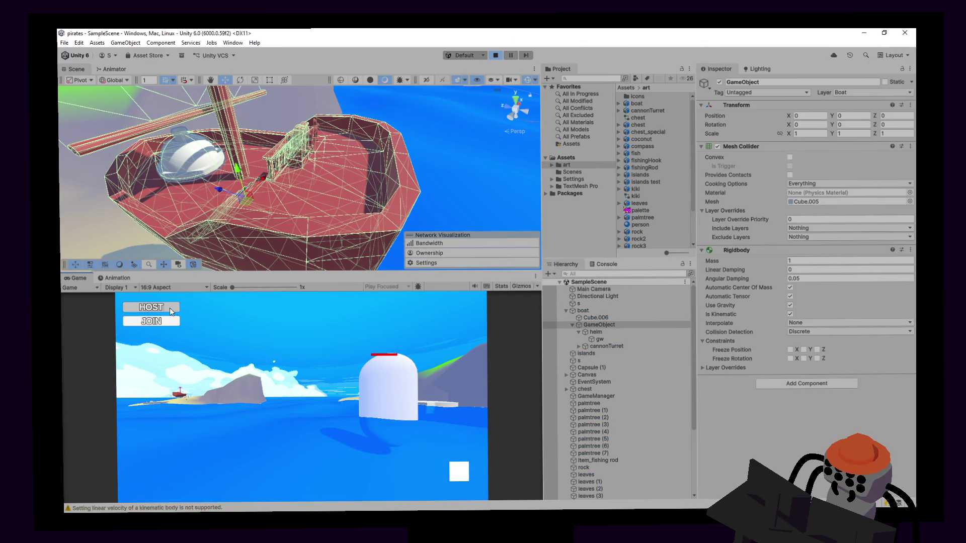
# Host the game, enlarge the Game view, and take the boat's helm.
pyautogui.click(171, 312)
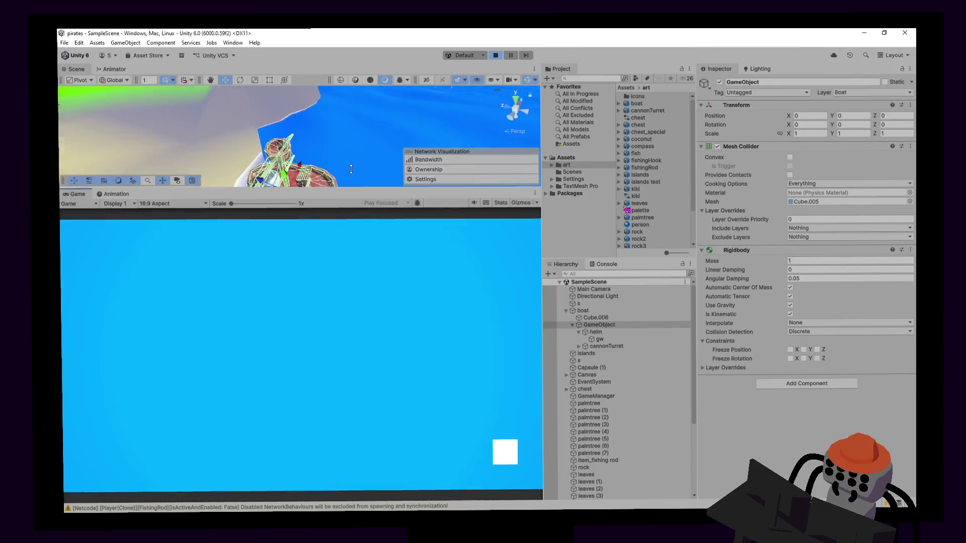
pyautogui.moveTo(351, 170); pyautogui.dragTo(351, 127)
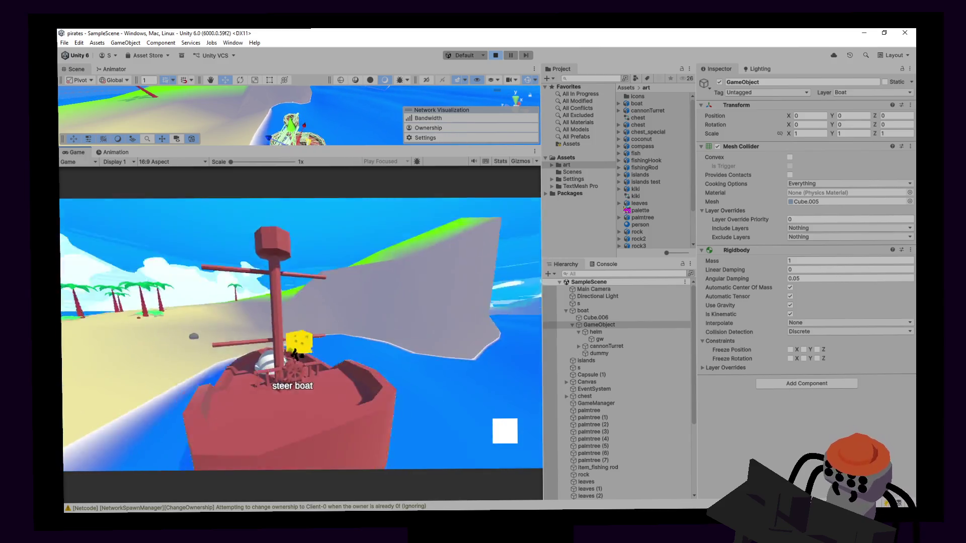
pyautogui.press('e')
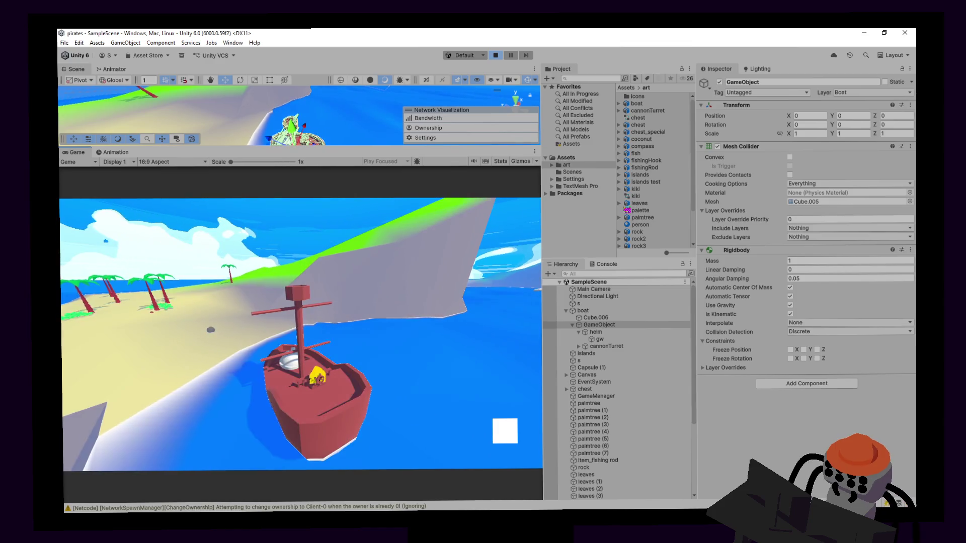
# Steer the pink ship around the islands, then leave the helm onto the deck.
pyautogui.press('a')
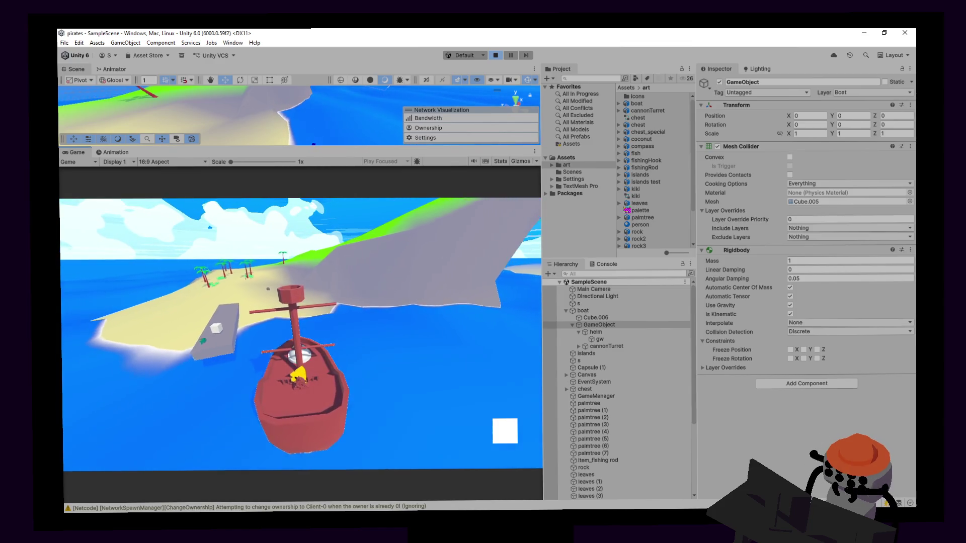
pyautogui.press('a')
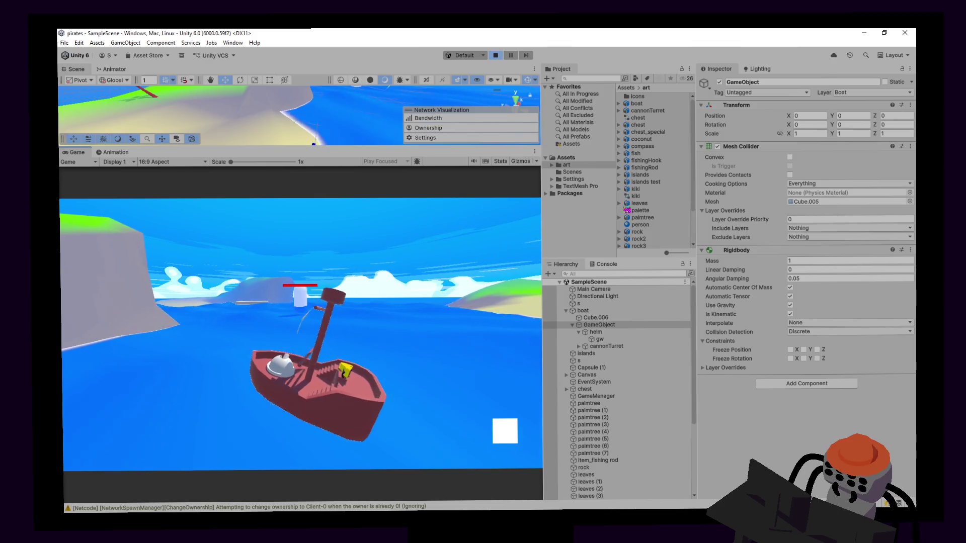
pyautogui.press('a')
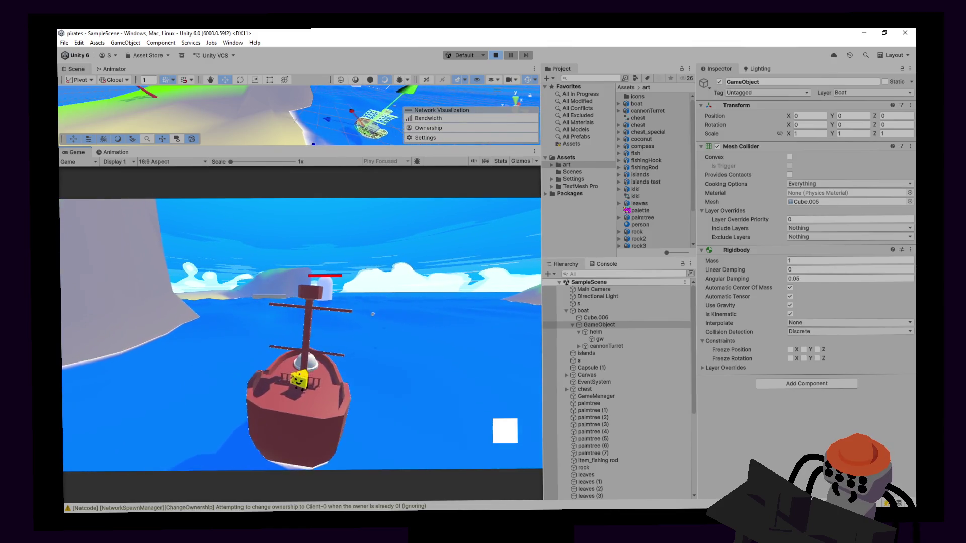
pyautogui.press('a')
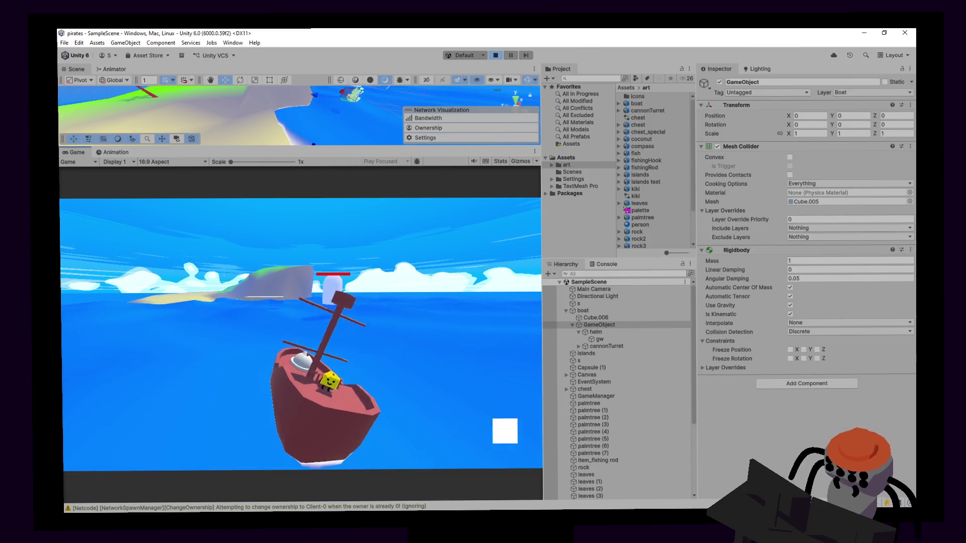
pyautogui.press('a')
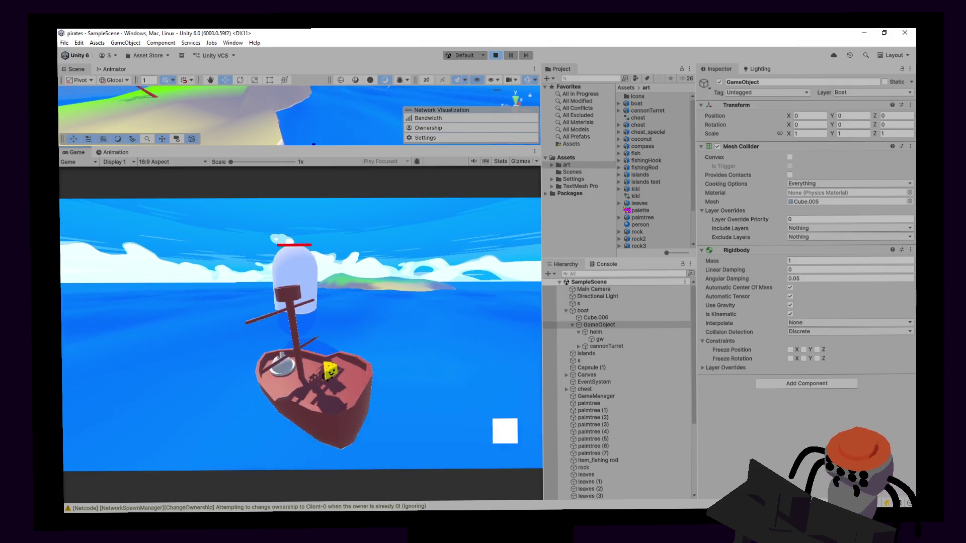
pyautogui.press('a')
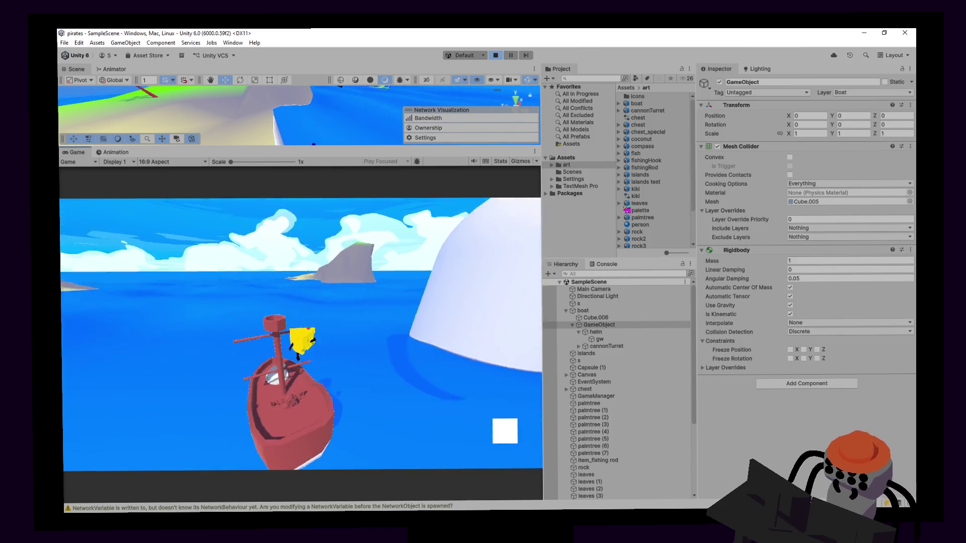
pyautogui.press('e')
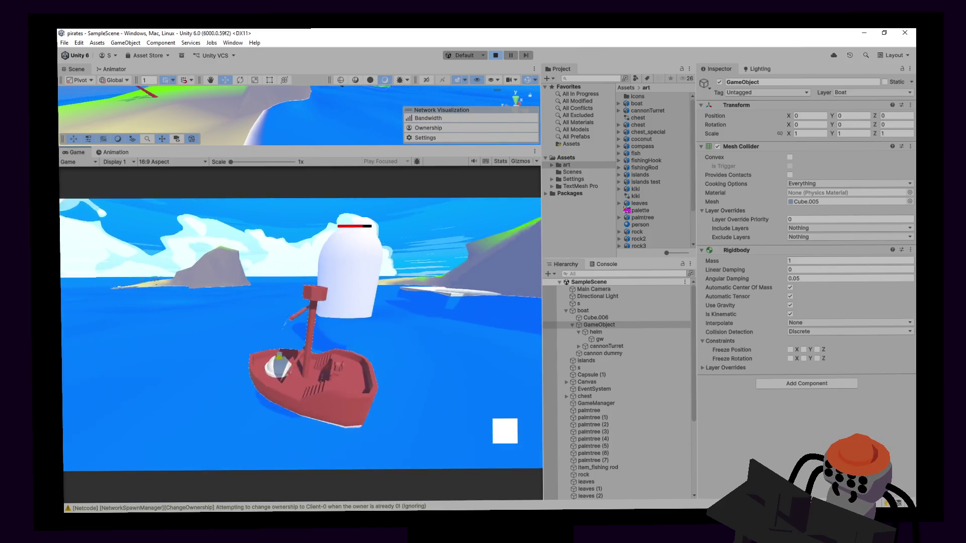
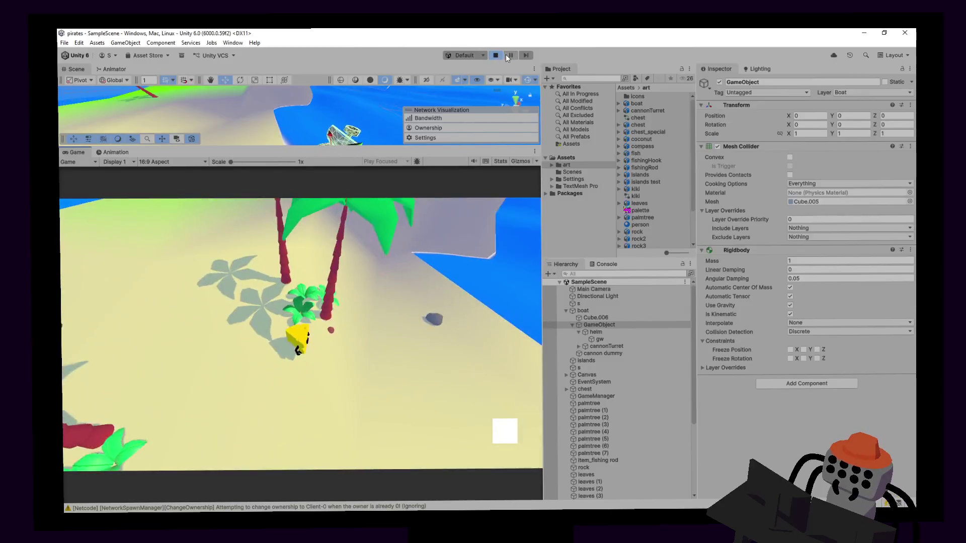
# Stop the Unity playtest so the game returns to the Host/Join start menu.
pyautogui.click(496, 55)
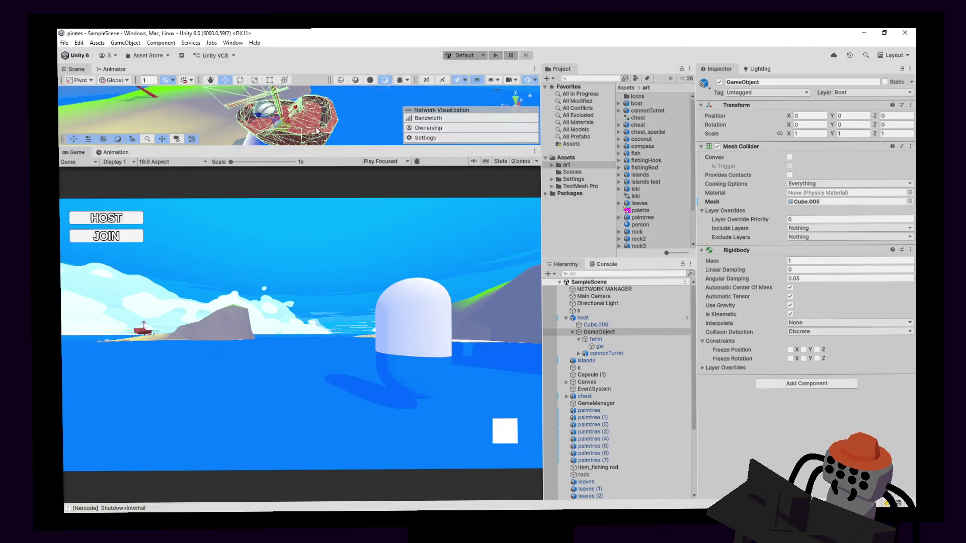
# Enlarge the Scene view over the Game view and frame the treasure chest on the island.
pyautogui.moveTo(297, 149); pyautogui.dragTo(297, 310)
pyautogui.moveTo(297, 309)
pyautogui.mouseDown(button='right')
pyautogui.moveTo(291, 200)
pyautogui.moveTo(267, 173)
pyautogui.mouseUp(button='right')
pyautogui.click(291, 200)
pyautogui.press('f')
pyautogui.rightClick(266, 172)
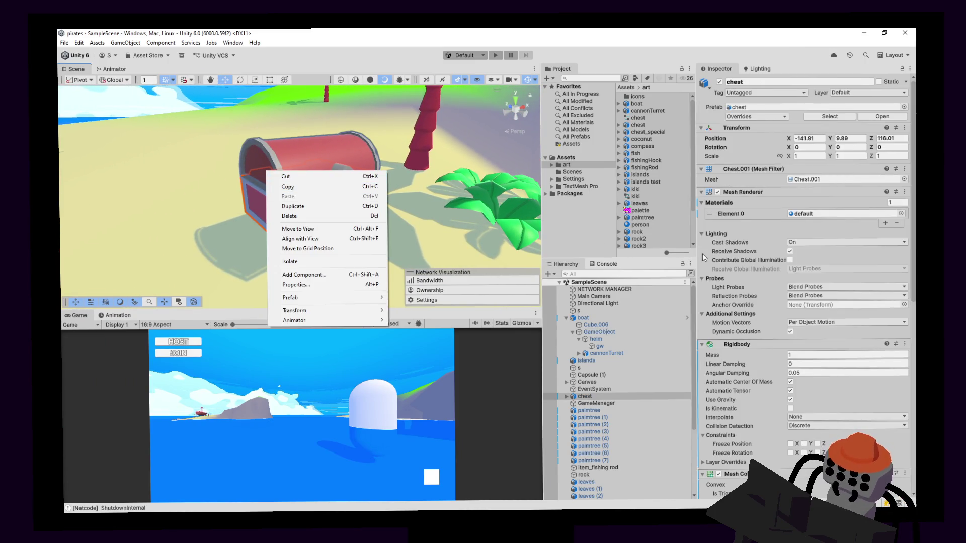
pyautogui.click(690, 103)
# Set the chest's Mesh Collider mesh to Lid.
pyautogui.scroll(-8, 816, 364)
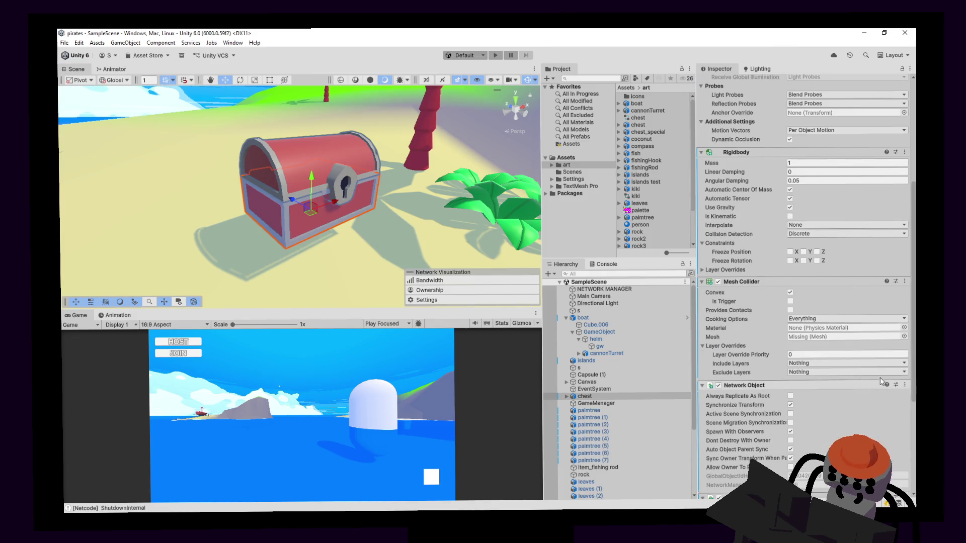
pyautogui.click(904, 328)
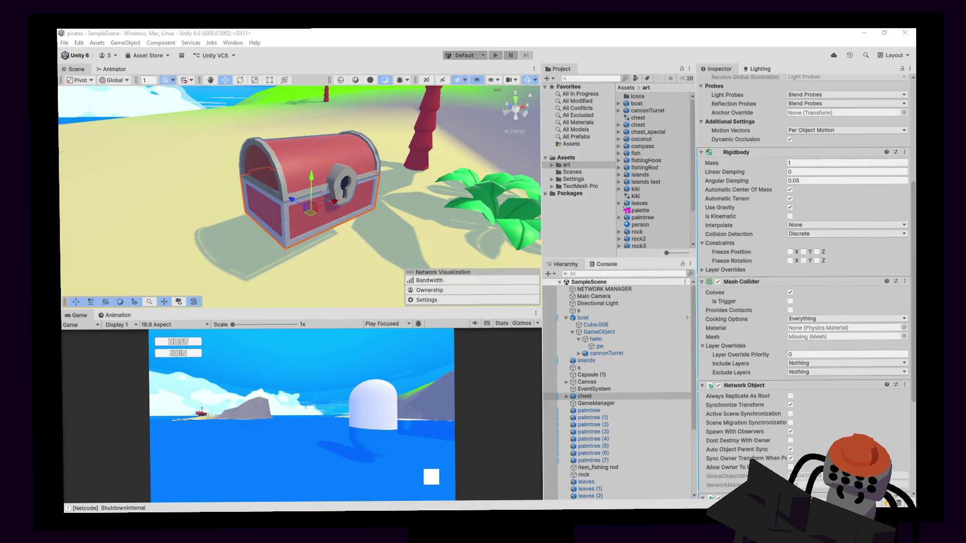
pyautogui.press('Return')
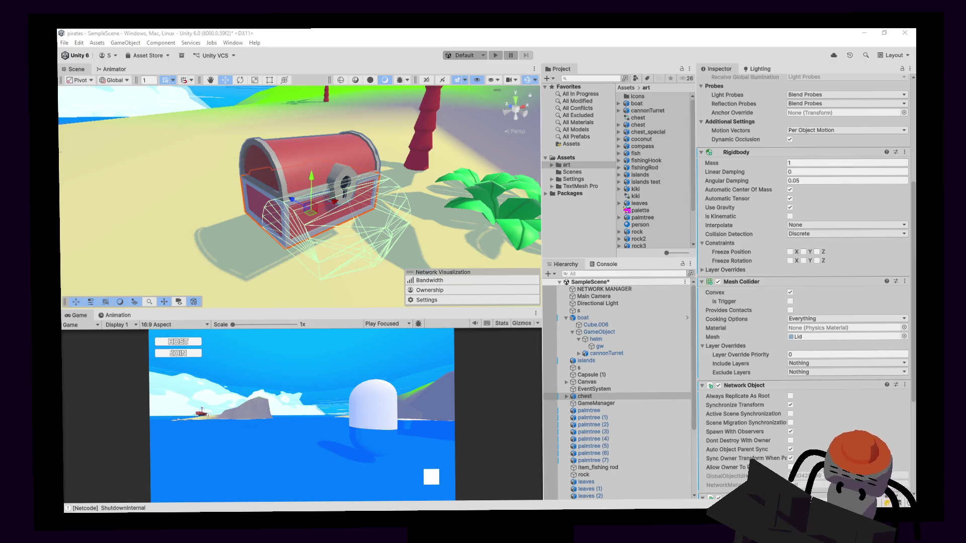
pyautogui.moveTo(378, 206)
pyautogui.mouseDown(button='right')
pyautogui.moveTo(362, 202)
pyautogui.moveTo(383, 206)
pyautogui.mouseUp(button='right')
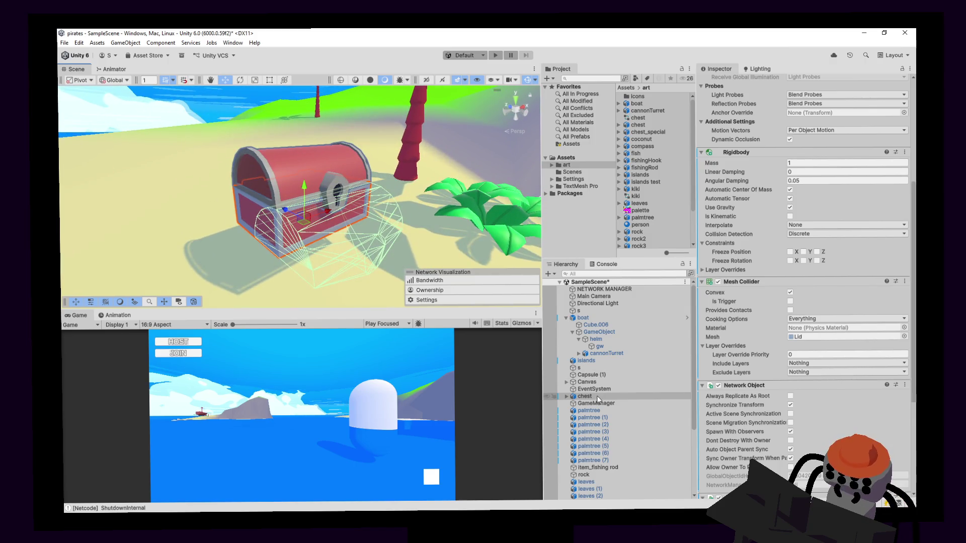
# Review the chest's components and select its Lid.001 child object.
pyautogui.click(567, 397)
pyautogui.scroll(5, 792, 225)
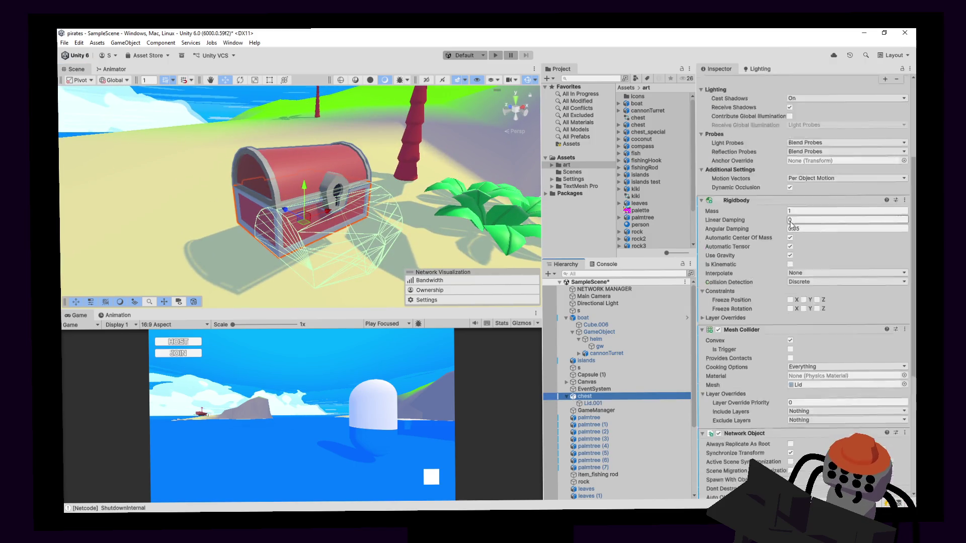
pyautogui.scroll(-3, 791, 225)
pyautogui.scroll(-3, 775, 225)
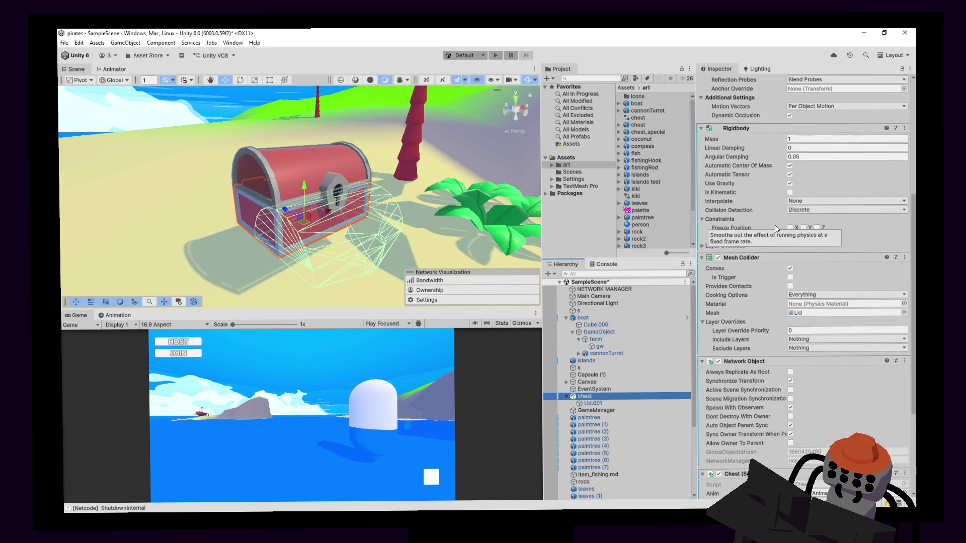
pyautogui.scroll(-5, 775, 225)
pyautogui.scroll(-1, 763, 246)
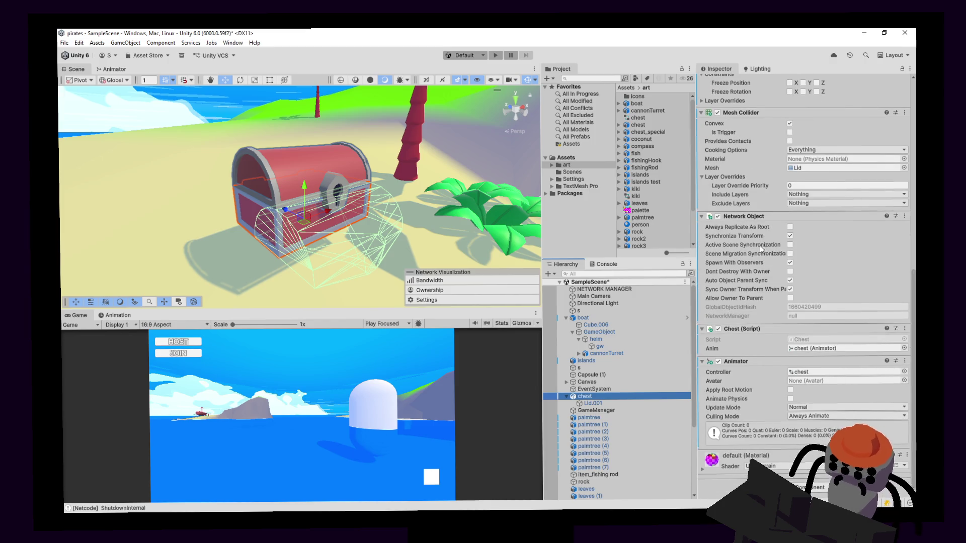
pyautogui.scroll(8, 764, 325)
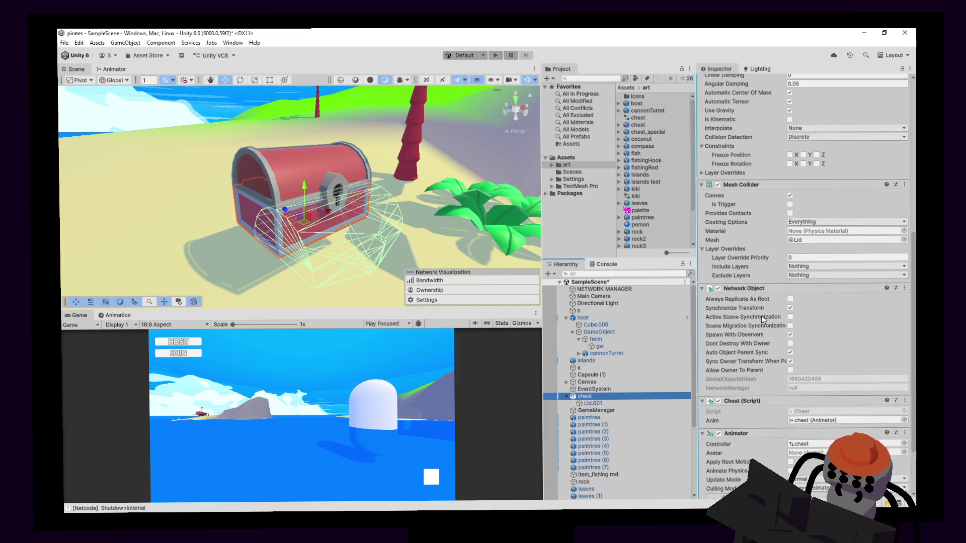
pyautogui.scroll(6, 755, 234)
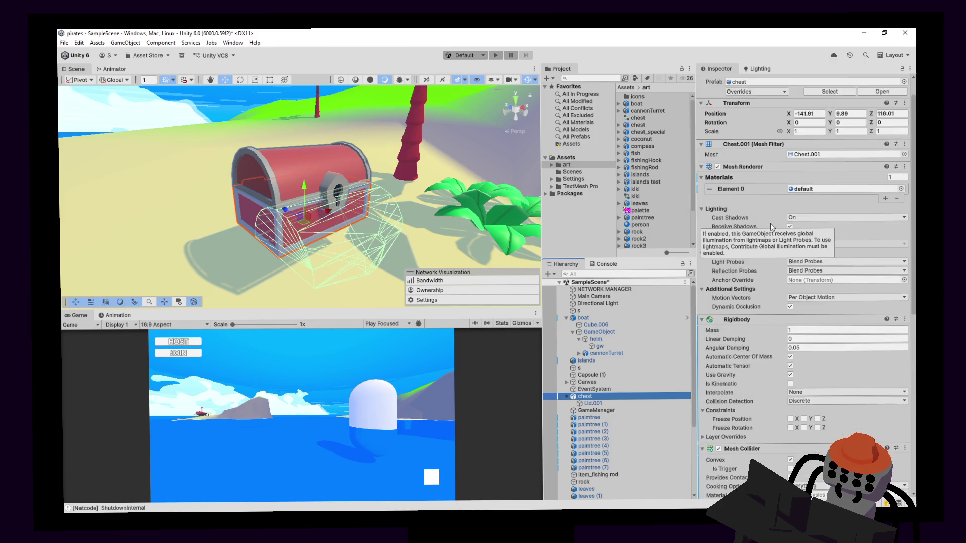
pyautogui.scroll(-13, 763, 190)
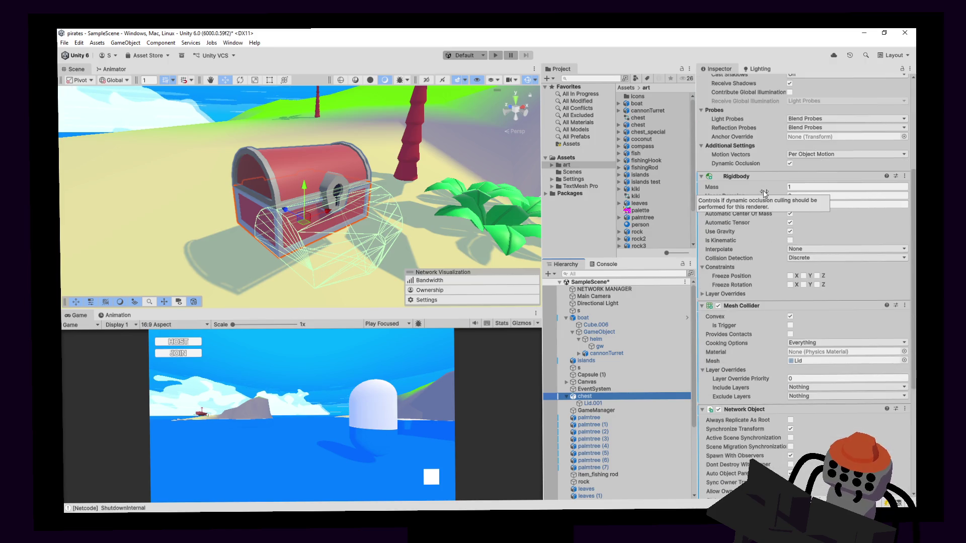
pyautogui.scroll(-1, 758, 192)
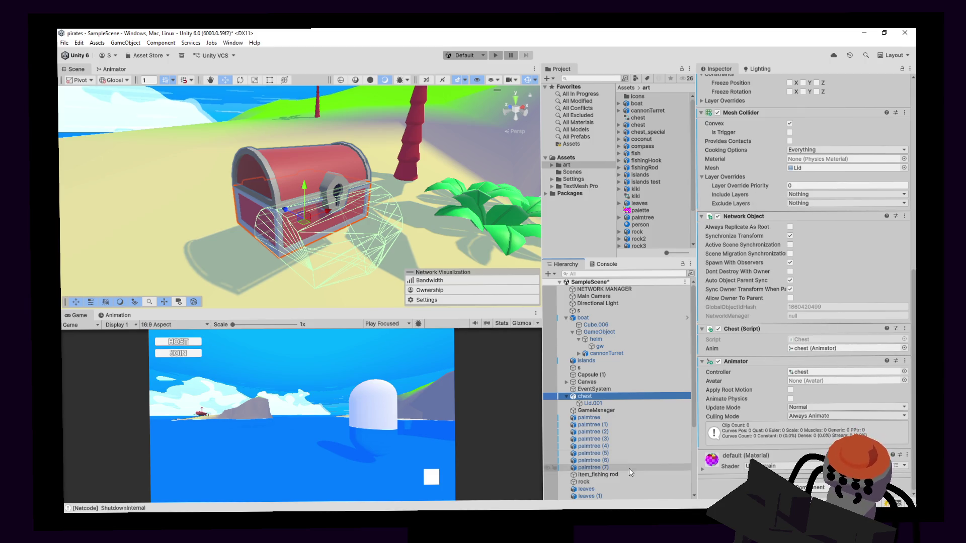
pyautogui.click(594, 403)
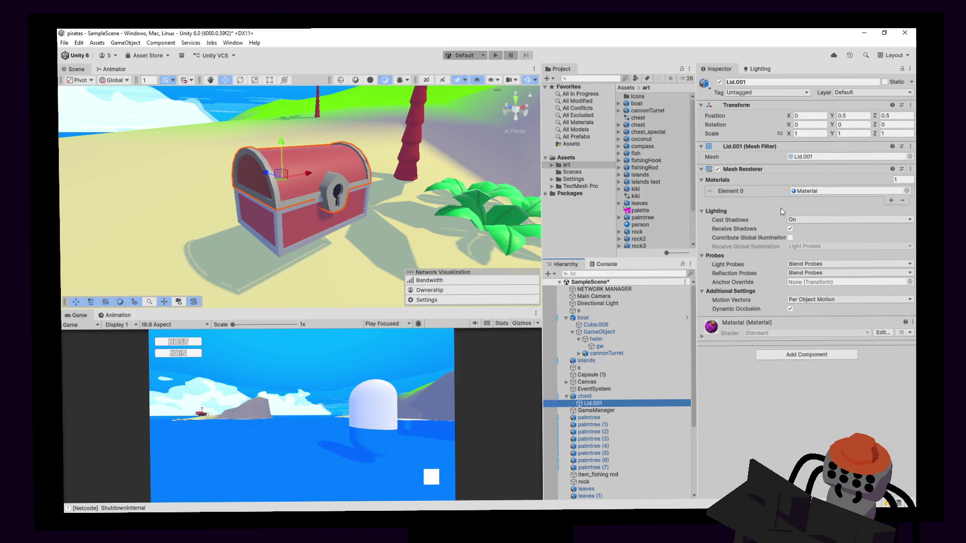
# Inspect the Lid.001 Mesh Filter's mesh asset and picker.
pyautogui.click(821, 156)
pyautogui.click(910, 157)
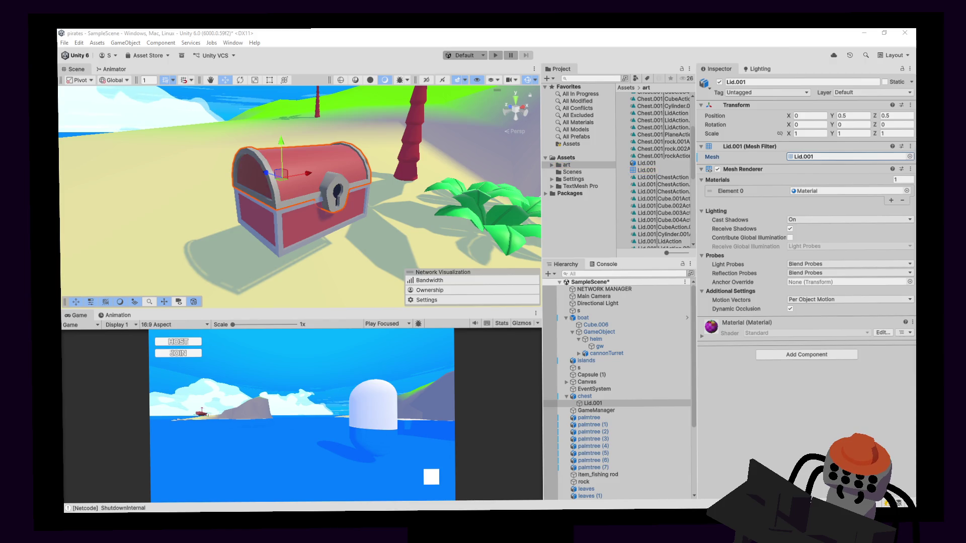
pyautogui.click(611, 401)
# Switch the chest's convex Mesh Collider to the Chest mesh and revert the accidental Lid.001 mesh change.
pyautogui.click(611, 397)
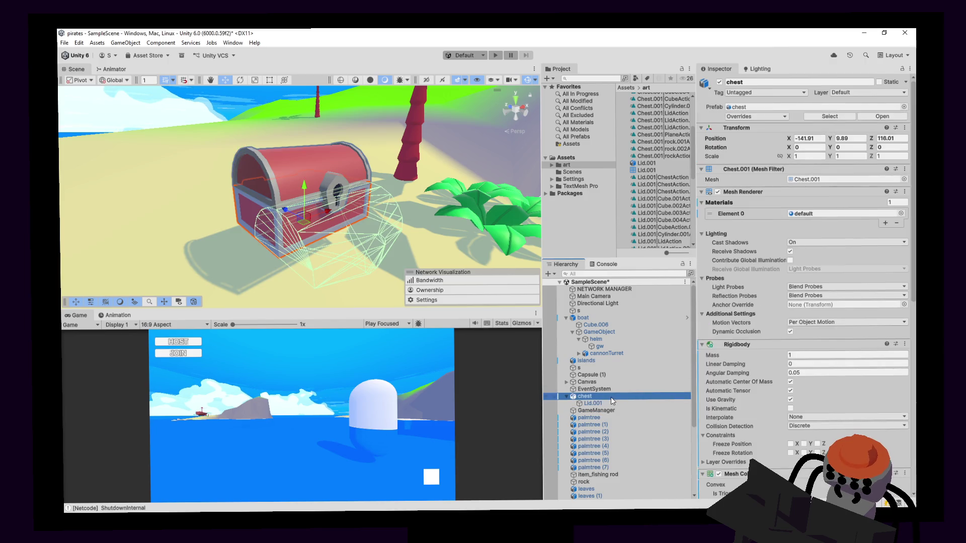
pyautogui.scroll(-5, 748, 355)
pyautogui.scroll(-3, 748, 356)
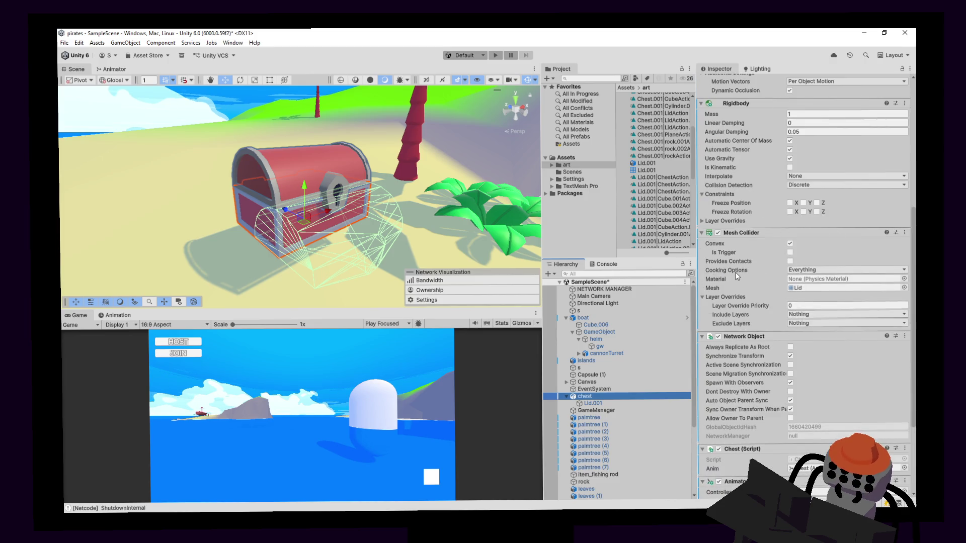
pyautogui.click(790, 244)
pyautogui.click(790, 244)
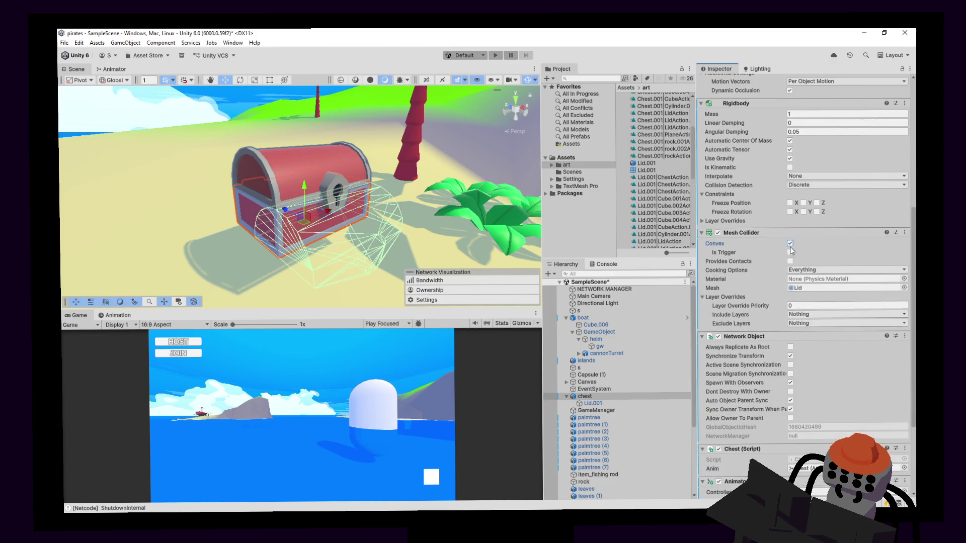
pyautogui.click(807, 288)
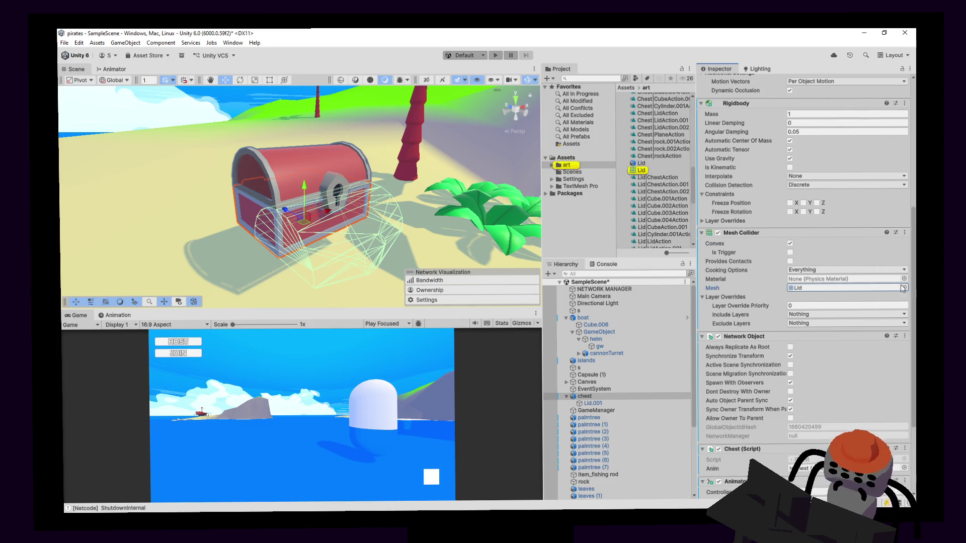
pyautogui.hotkey('alt', 'Tab')
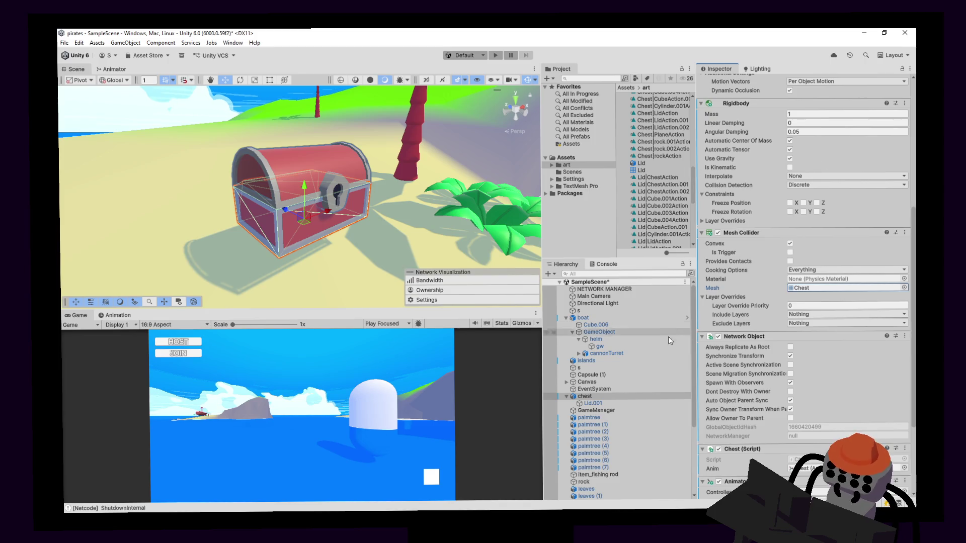
pyautogui.click(612, 403)
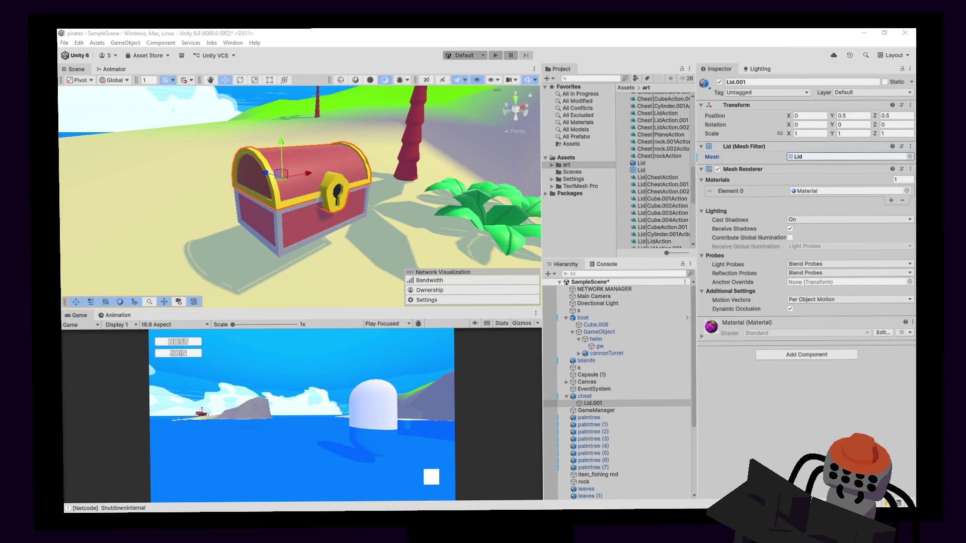
pyautogui.press('Escape')
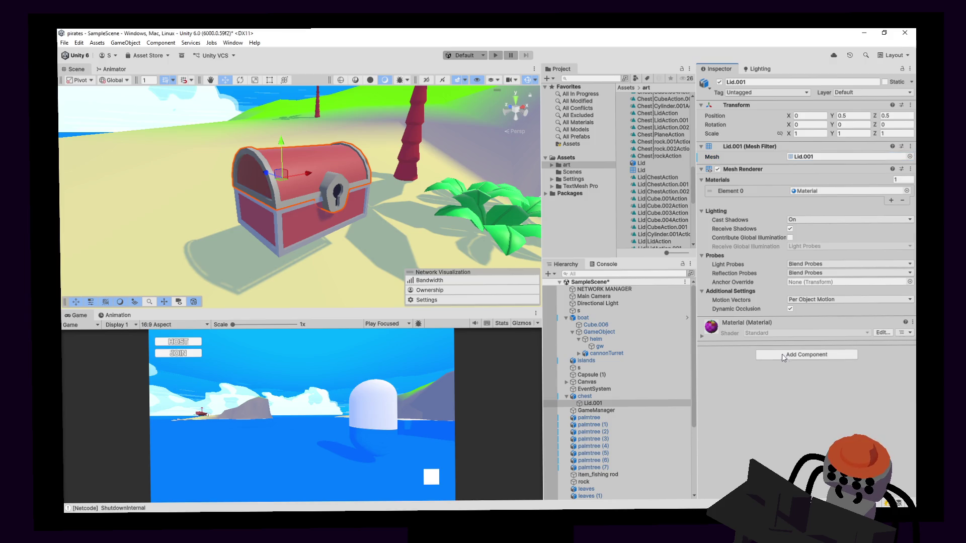
# Add a convex Mesh Collider to Lid.001 via the 'mesh' component search.
pyautogui.click(783, 355)
pyautogui.write('mesh')
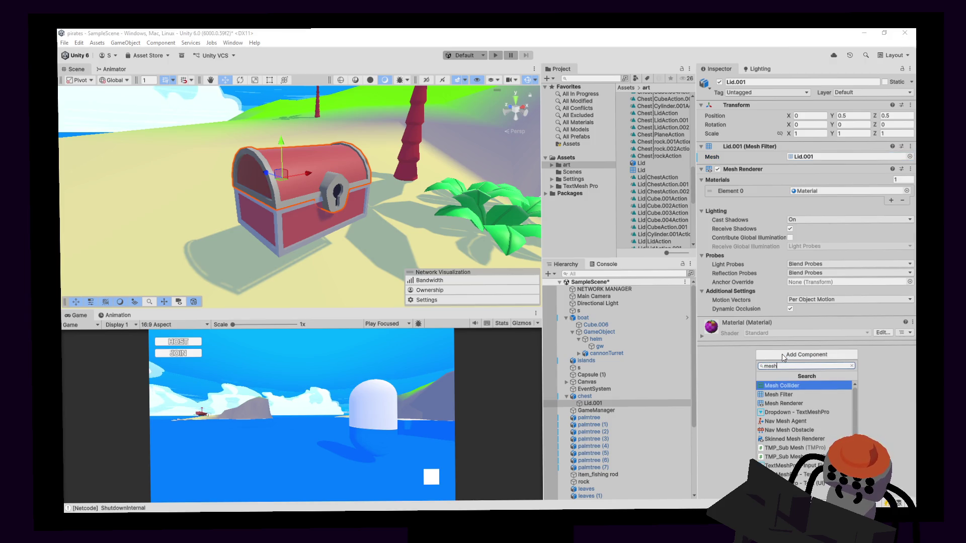
pyautogui.press('Return')
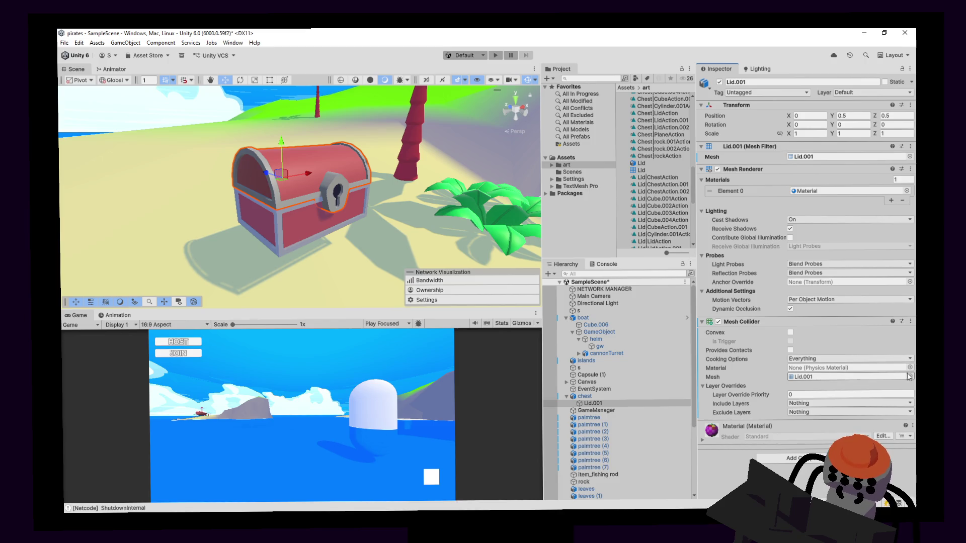
pyautogui.click(790, 332)
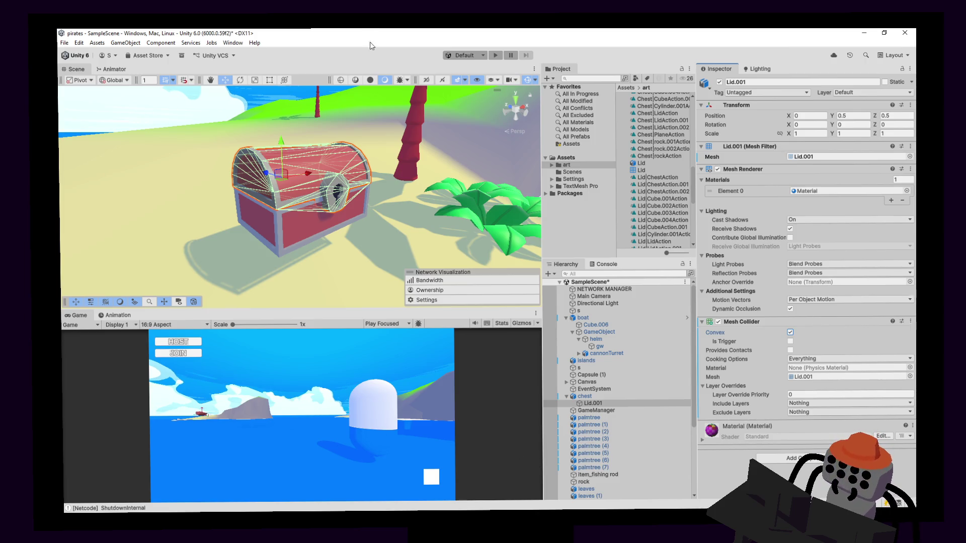
# Test-rotate the lid open on X, undo it, and frame the lid.
pyautogui.press('e')
pyautogui.moveTo(391, 163)
pyautogui.keyDown('alt'); pyautogui.mouseDown()
pyautogui.moveTo(337, 157)
pyautogui.moveTo(235, 112)
pyautogui.moveTo(327, 137)
pyautogui.moveTo(418, 183)
pyautogui.mouseUp(); pyautogui.keyUp('alt')
pyautogui.press('x')
pyautogui.hotkey('ctrl', 'z')
pyautogui.press('f')
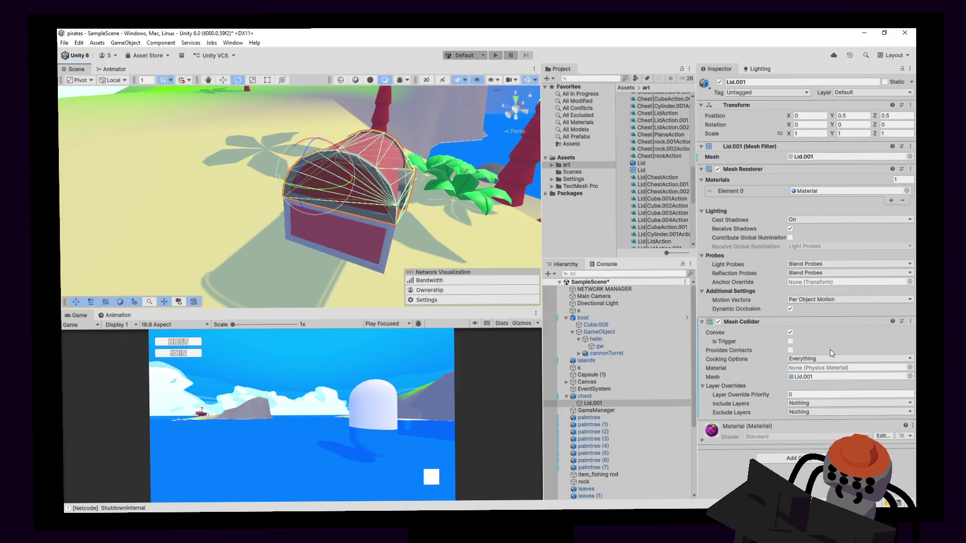
# Give the chest lid the default material, frame it and save the scene.
pyautogui.click(836, 192)
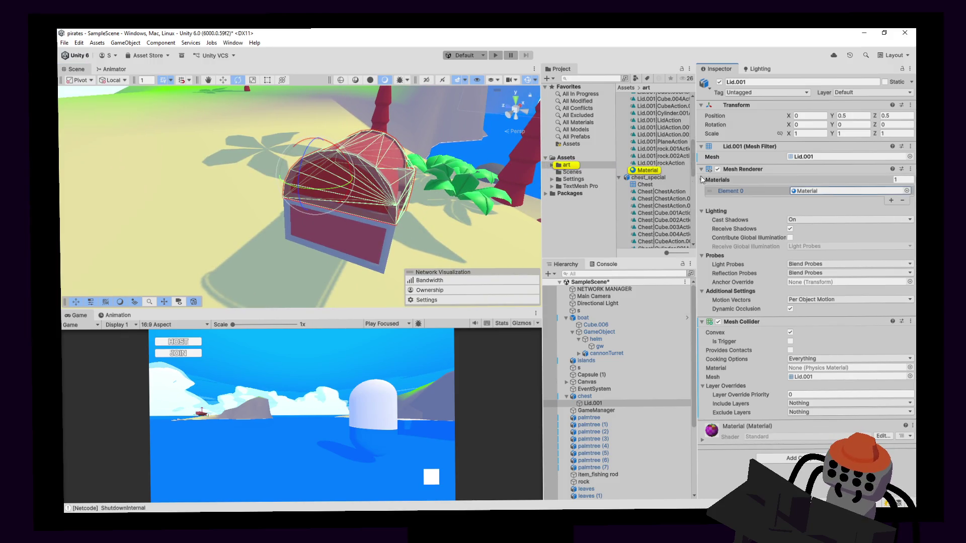
pyautogui.click(564, 159)
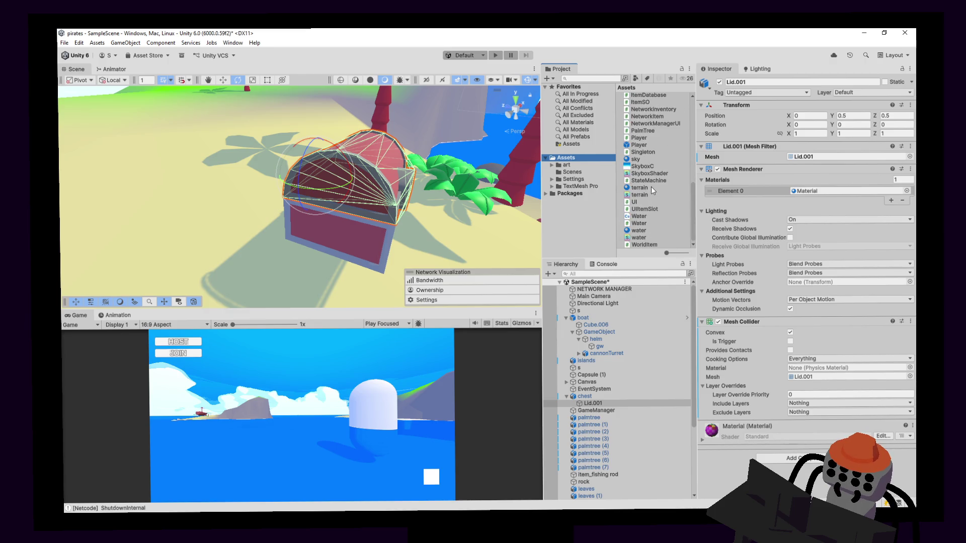
pyautogui.scroll(10, 639, 158)
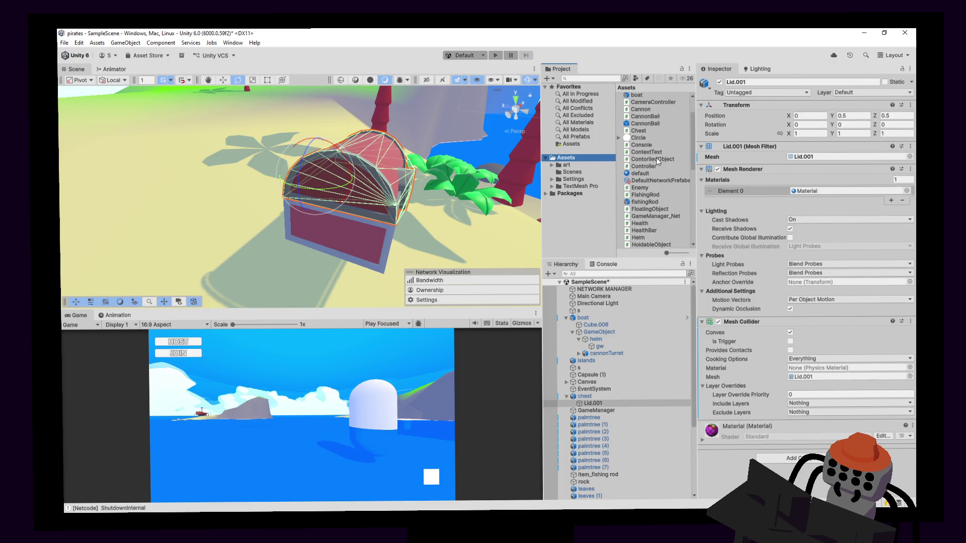
pyautogui.moveTo(649, 210); pyautogui.dragTo(831, 196)
pyautogui.press('f')
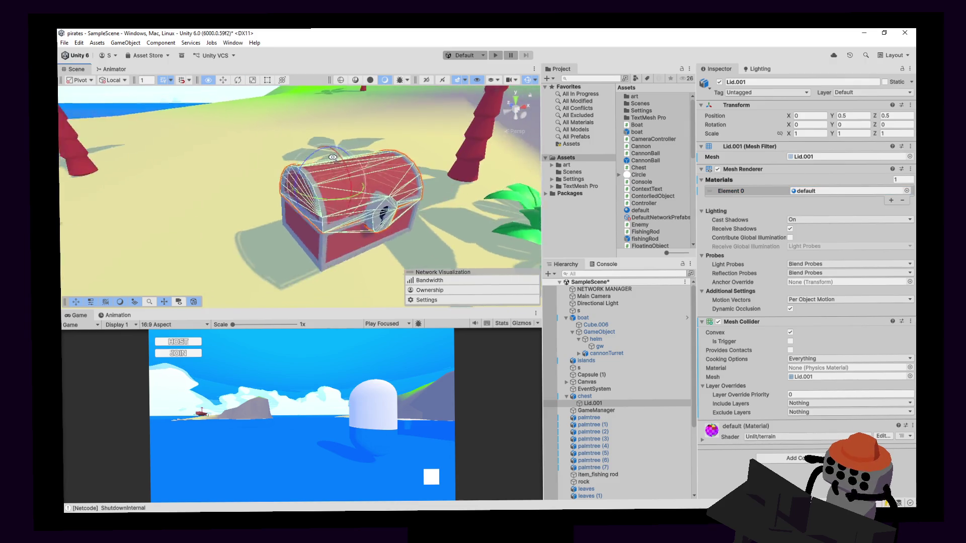
pyautogui.hotkey('ctrl', 's')
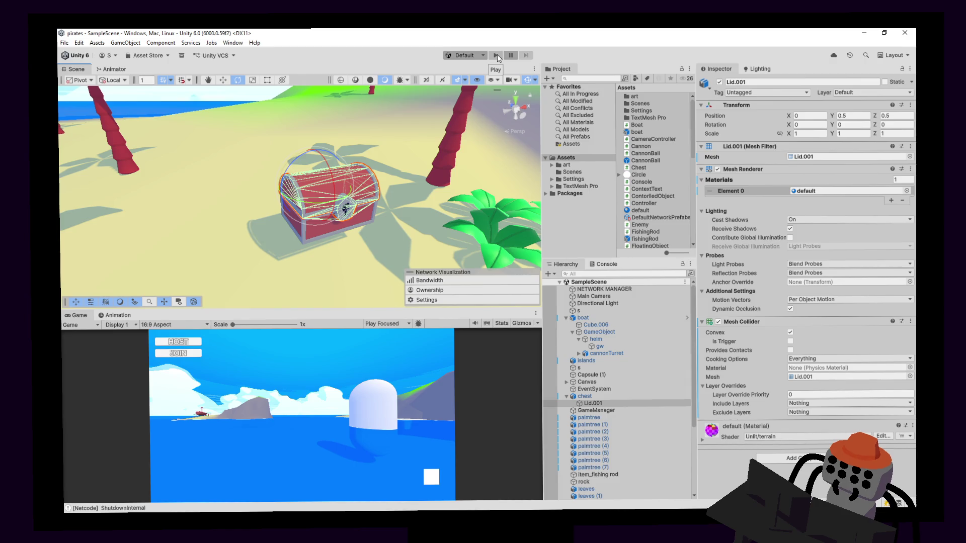
# Enter Play mode and orbit the Scene view across the chest, beach, ship and palm trees.
pyautogui.click(497, 55)
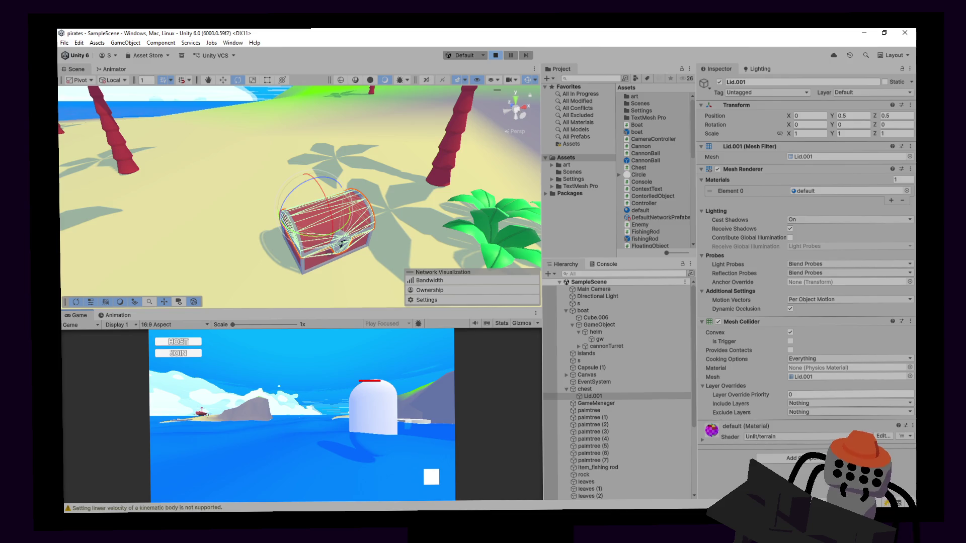
pyautogui.moveTo(359, 206)
pyautogui.mouseDown(button='right')
pyautogui.moveTo(388, 177)
pyautogui.moveTo(338, 241)
pyautogui.mouseUp(button='right')
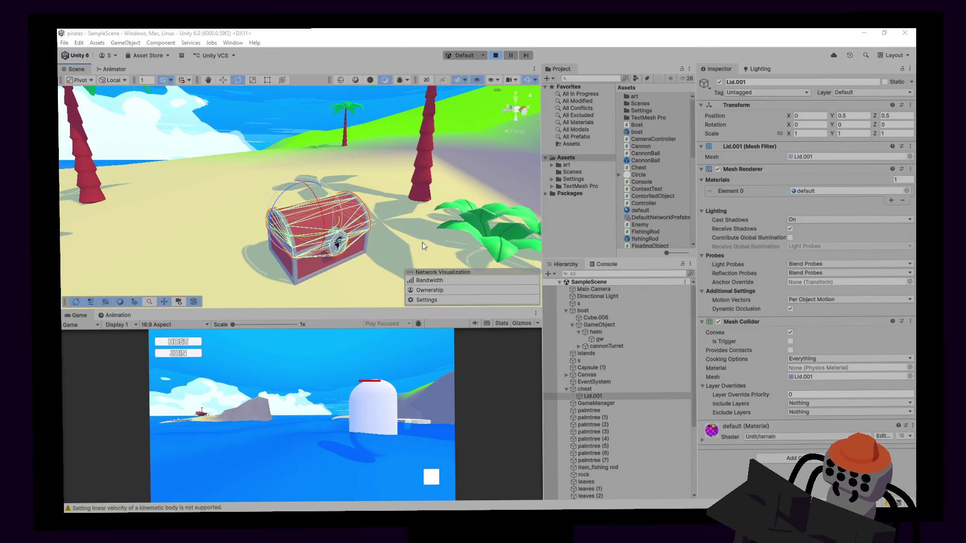
pyautogui.moveTo(439, 234)
pyautogui.keyDown('alt'); pyautogui.mouseDown()
pyautogui.moveTo(425, 204)
pyautogui.moveTo(267, 128)
pyautogui.mouseUp(); pyautogui.keyUp('alt')
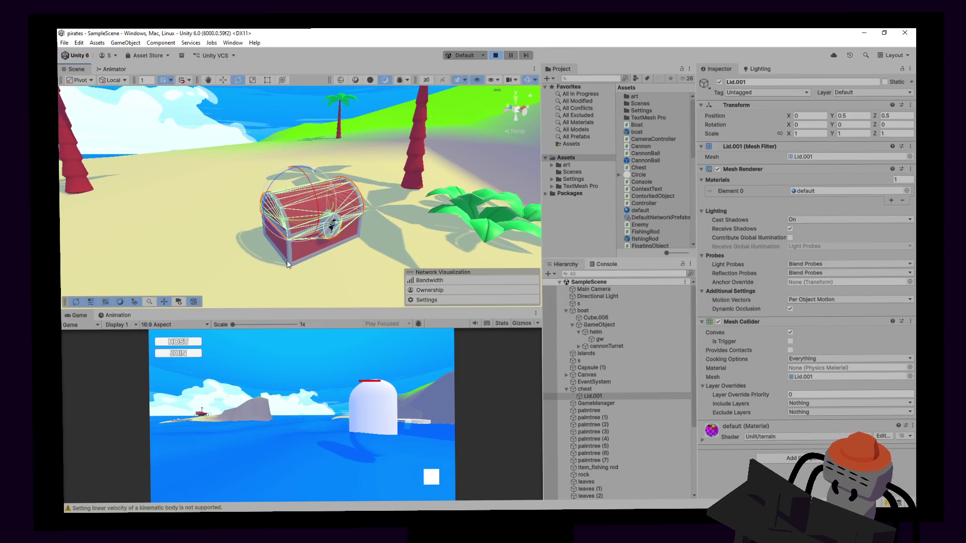
pyautogui.moveTo(360, 234)
pyautogui.keyDown('alt'); pyautogui.mouseDown()
pyautogui.moveTo(441, 234)
pyautogui.moveTo(363, 240)
pyautogui.mouseUp(); pyautogui.keyUp('alt')
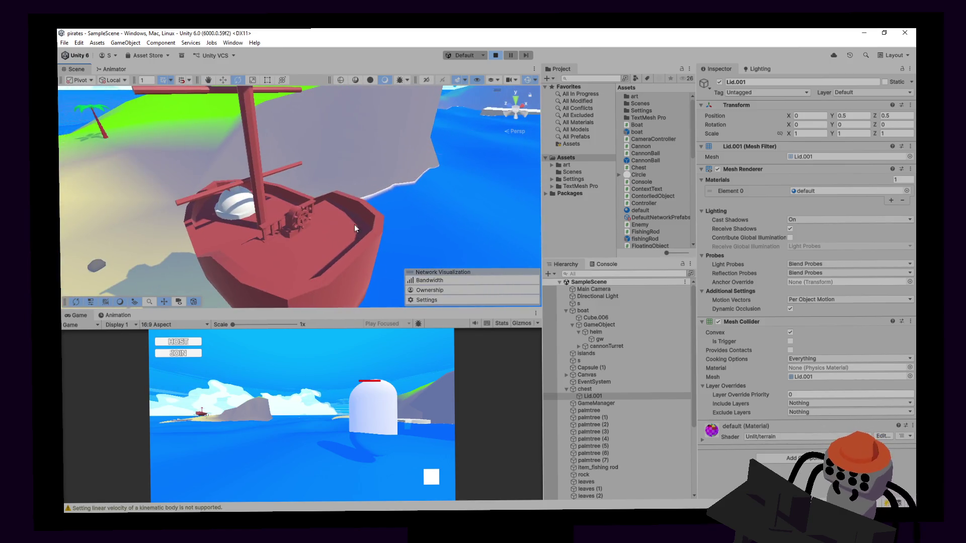
pyautogui.keyDown('alt'); pyautogui.moveTo(282, 147); pyautogui.dragTo(264, 159); pyautogui.keyUp('alt')
pyautogui.keyDown('alt'); pyautogui.moveTo(265, 159); pyautogui.dragTo(370, 152, button='right'); pyautogui.keyUp('alt')
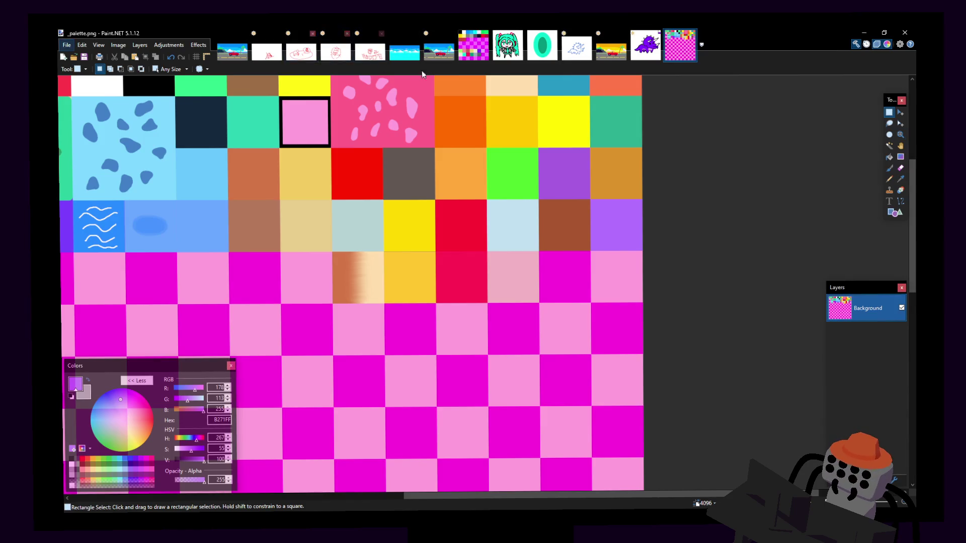
# Switch to the palette.png image in Paint.NET and zoom into its swatch grid.
pyautogui.click(476, 50)
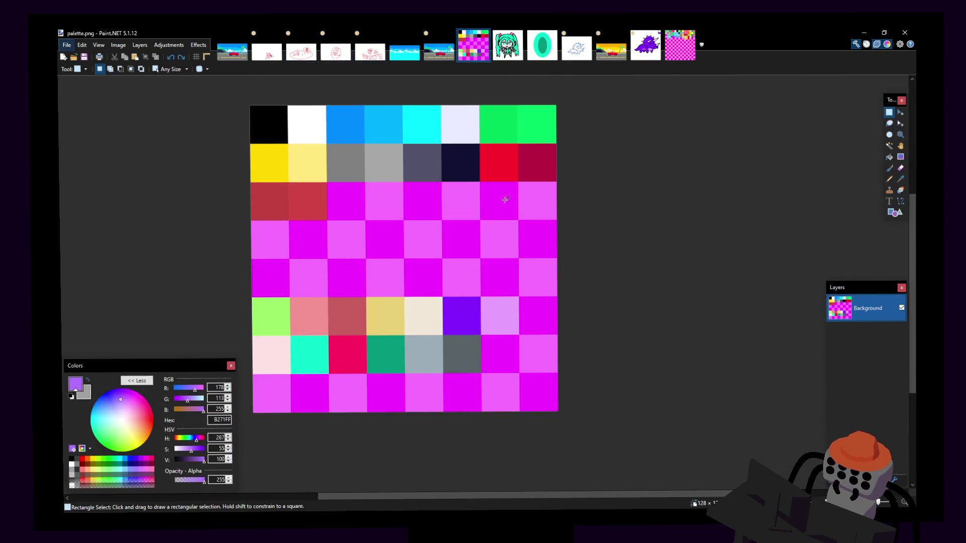
pyautogui.hscroll(-2, 470, 194)
pyautogui.keyDown('ctrl'); pyautogui.scroll(1, 352, 195); pyautogui.keyUp('ctrl')
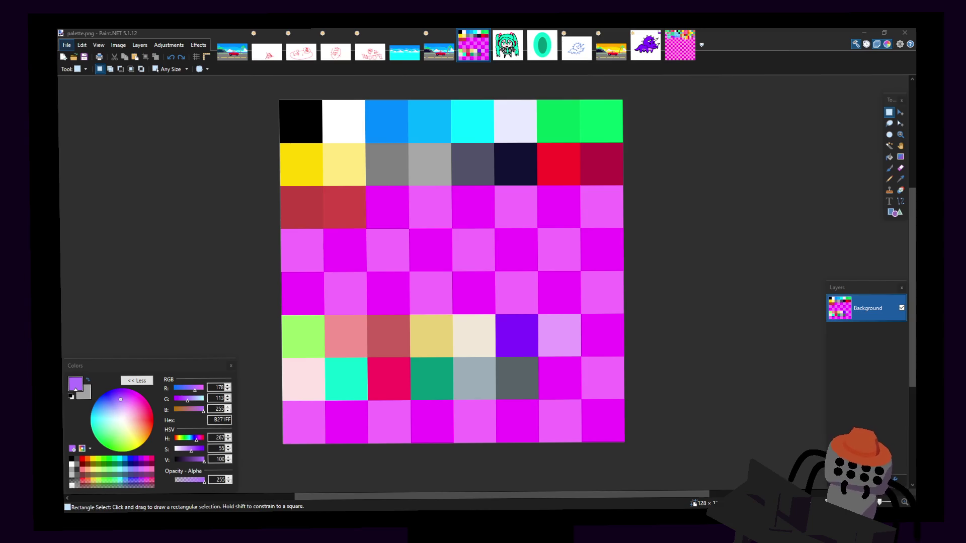
pyautogui.click(774, 37)
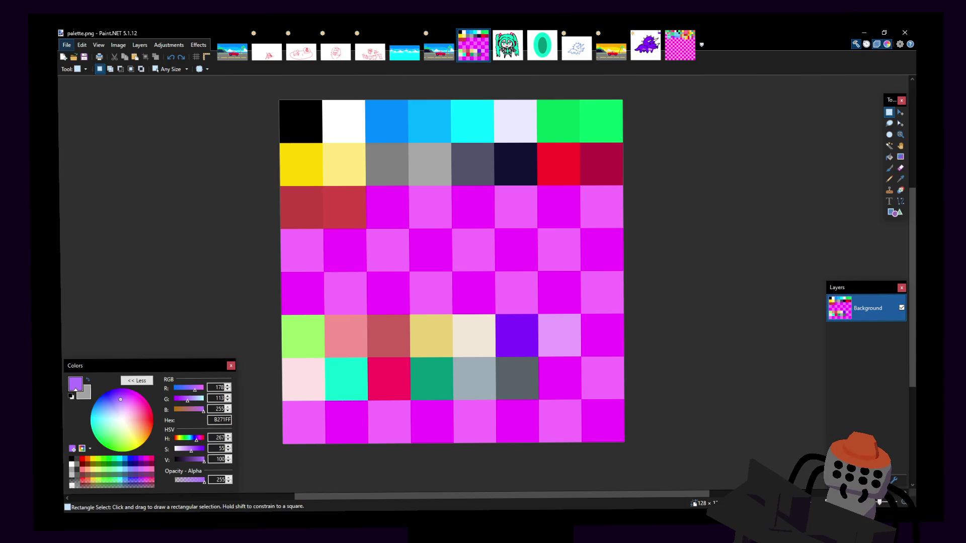
pyautogui.hotkey('alt', 'Tab')
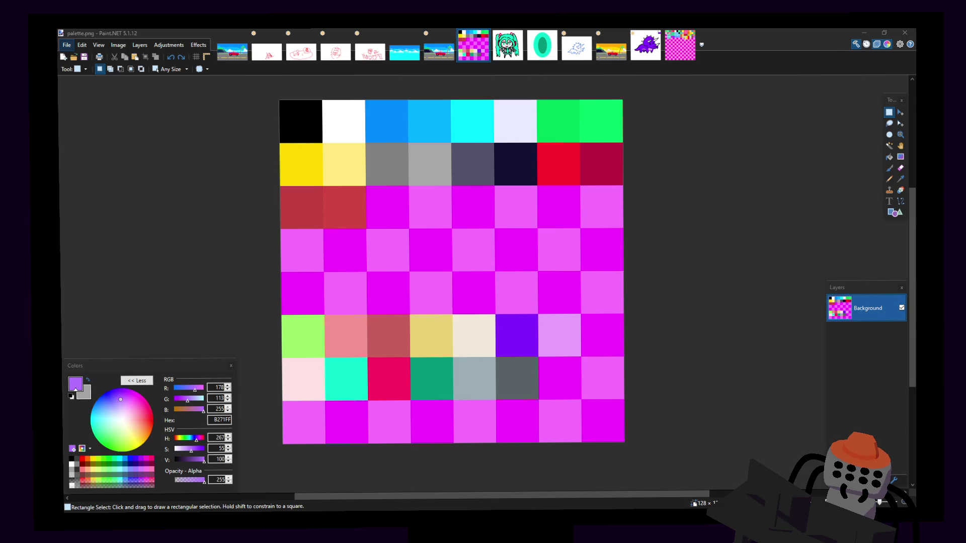
# Sample the red row-3 tiles and fill the lighter one with an orange-brown.
pyautogui.click(901, 180)
pyautogui.click(310, 205)
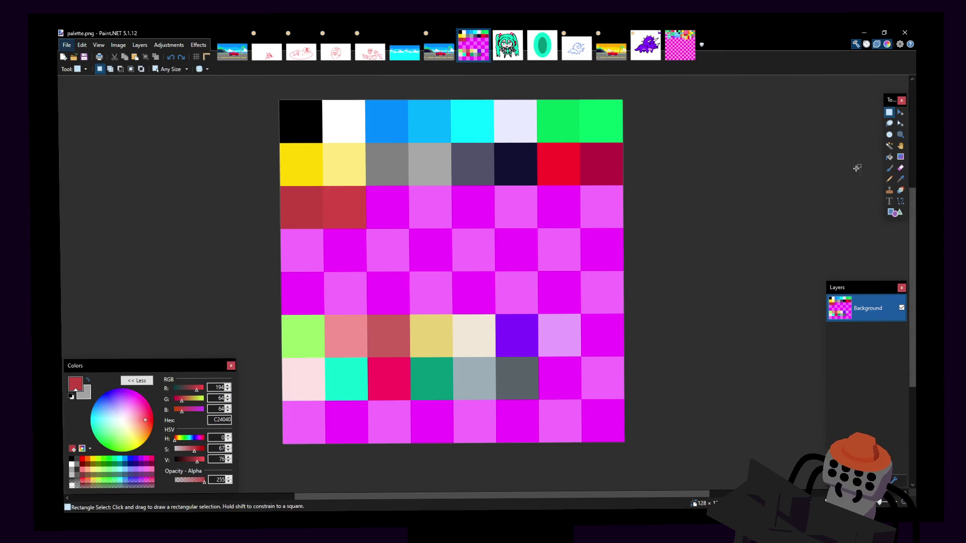
pyautogui.click(889, 169)
pyautogui.click(889, 157)
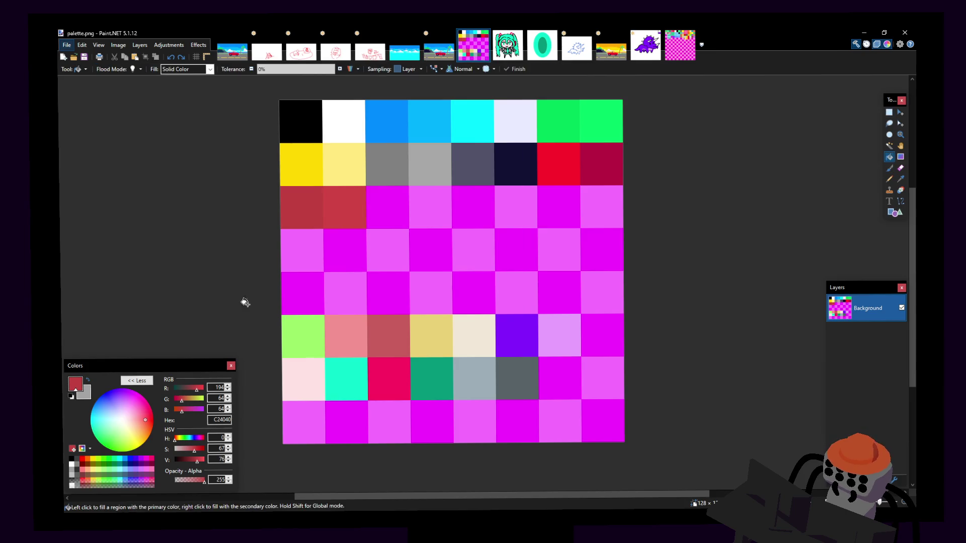
pyautogui.click(901, 180)
pyautogui.click(362, 204)
pyautogui.moveTo(183, 401); pyautogui.dragTo(190, 401)
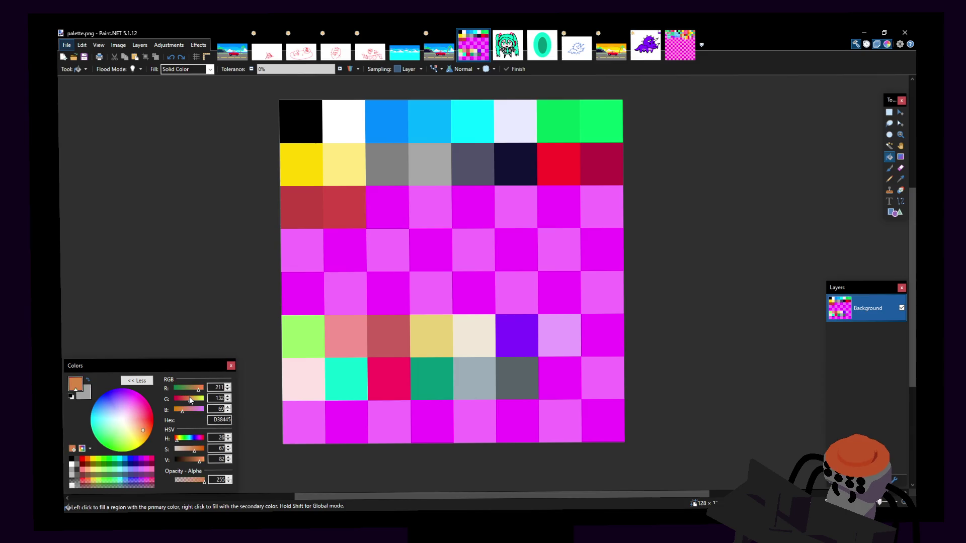
pyautogui.click(357, 203)
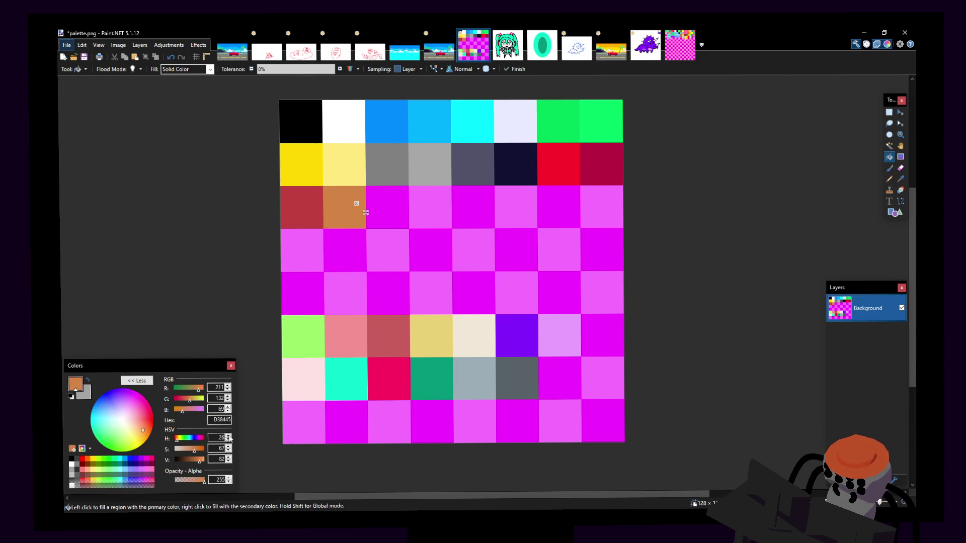
pyautogui.moveTo(200, 461)
pyautogui.mouseDown()
pyautogui.moveTo(189, 449)
pyautogui.moveTo(202, 459)
pyautogui.mouseUp()
# Fill the first red row-3 tile brown and fine-tune its saturation and brightness.
pyautogui.click(308, 209)
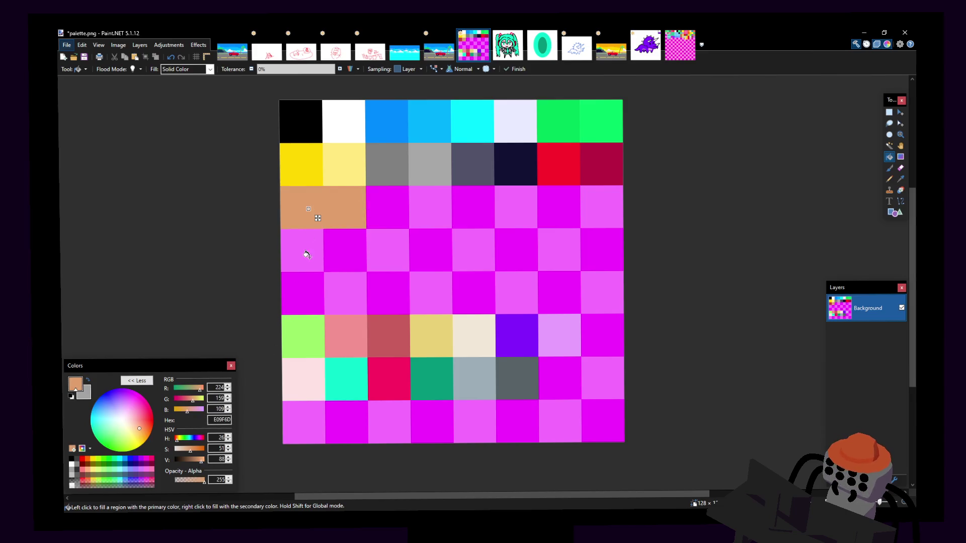
pyautogui.click(194, 461)
pyautogui.click(200, 450)
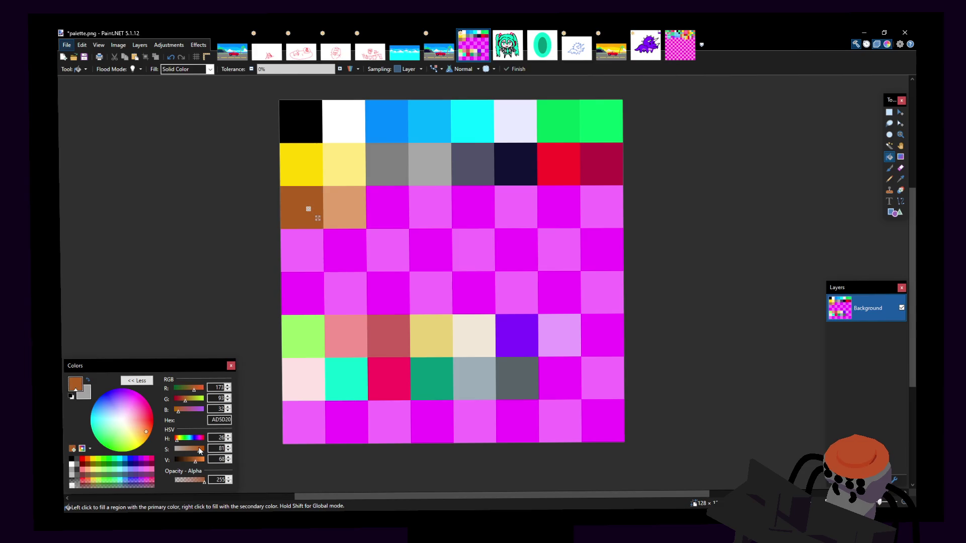
pyautogui.moveTo(200, 450); pyautogui.dragTo(200, 450)
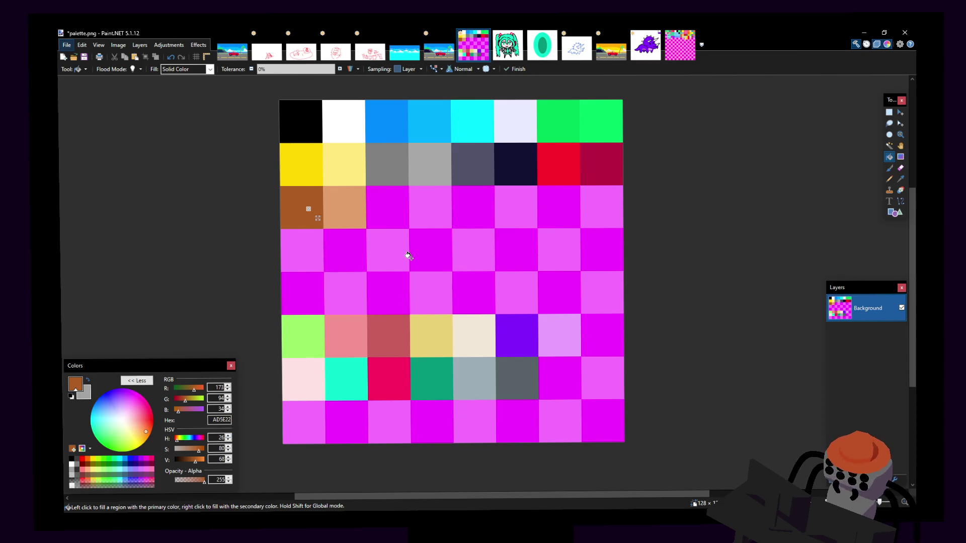
pyautogui.click(197, 453)
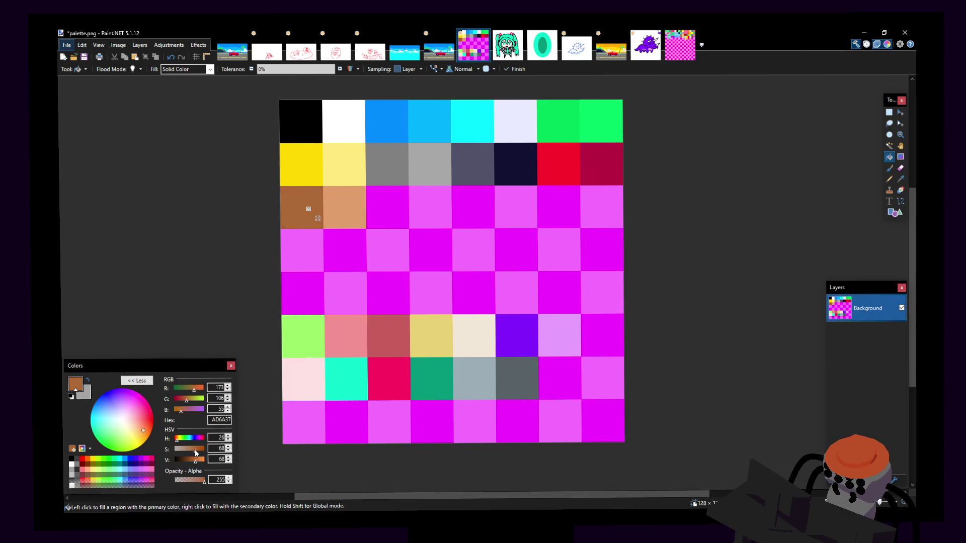
pyautogui.moveTo(197, 464); pyautogui.dragTo(198, 464)
pyautogui.click(192, 448)
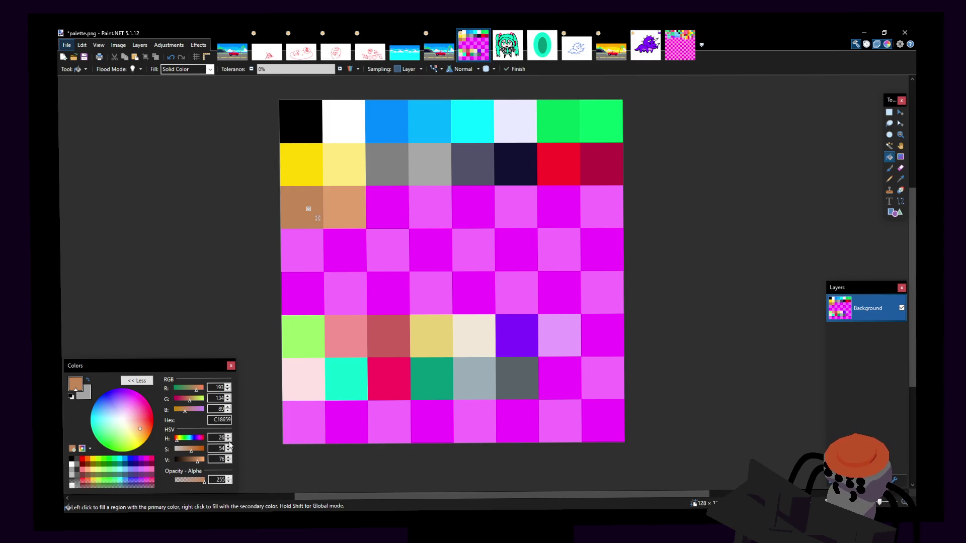
# Save the recoloured palette.png.
pyautogui.click(889, 112)
pyautogui.hotkey('ctrl', 's')
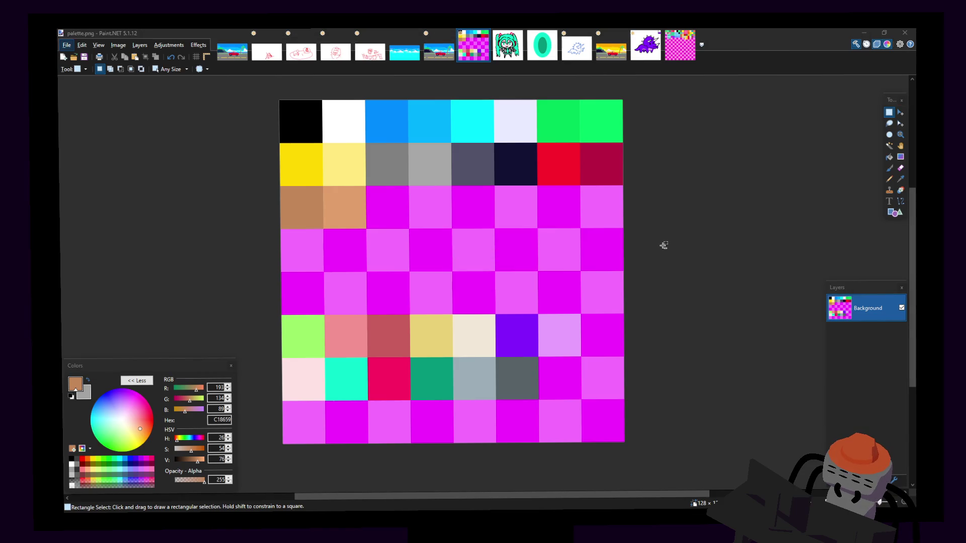
pyautogui.hotkey('alt', 'Tab')
# Pan the palette texture in Blender's UV Editor to check the brown swatches, then return to Paint.NET.
pyautogui.moveTo(227, 260); pyautogui.dragTo(206, 263, button='middle')
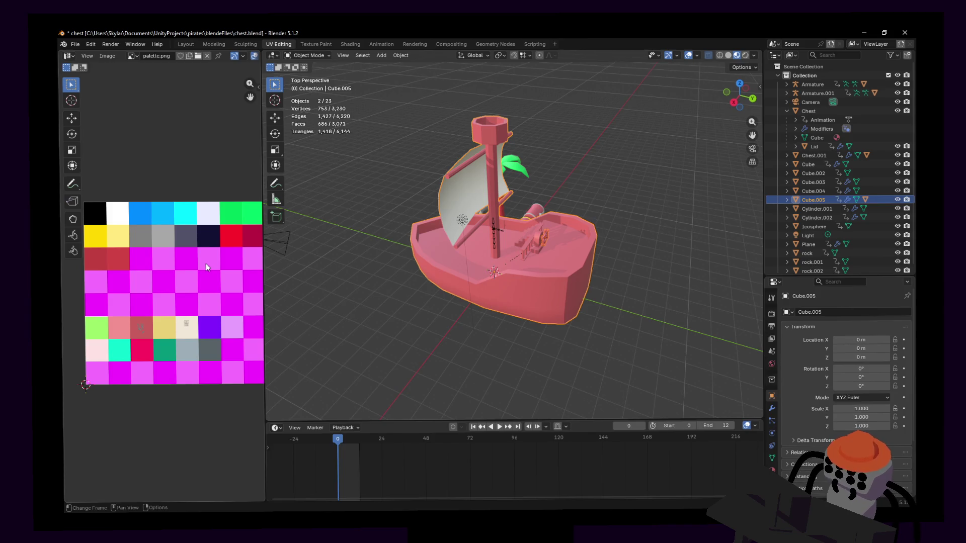
pyautogui.moveTo(207, 263); pyautogui.dragTo(201, 265, button='middle')
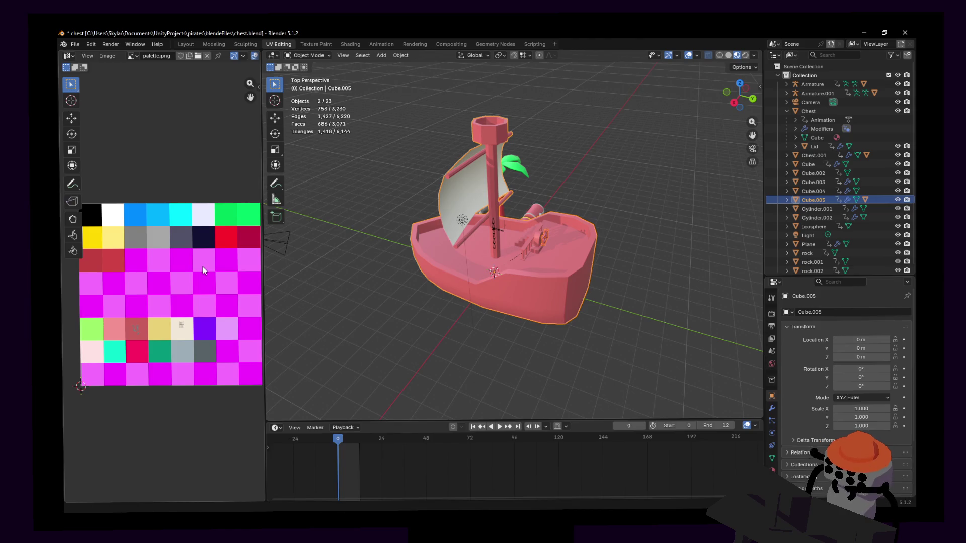
pyautogui.hotkey('alt', 'Tab')
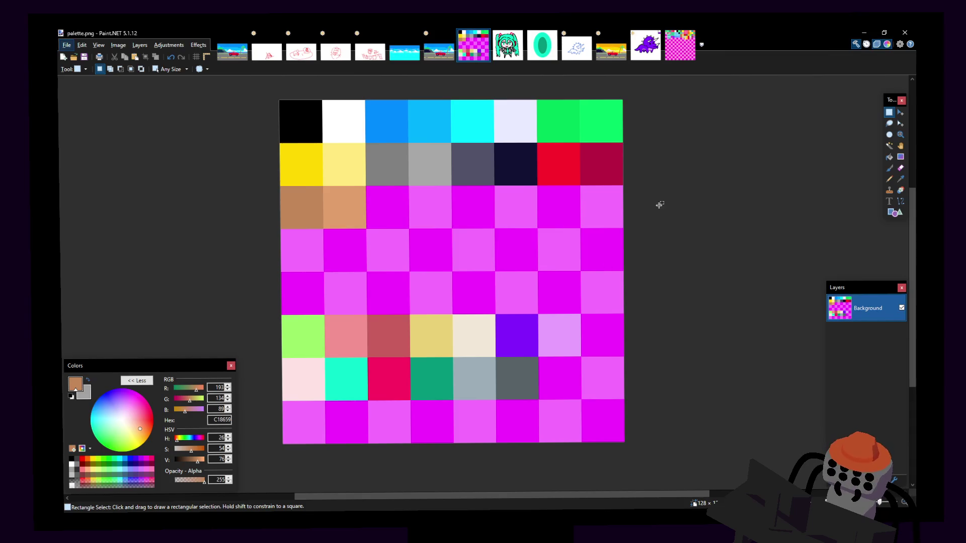
# Open Save As for the palette and cancel without saving.
pyautogui.click(67, 44)
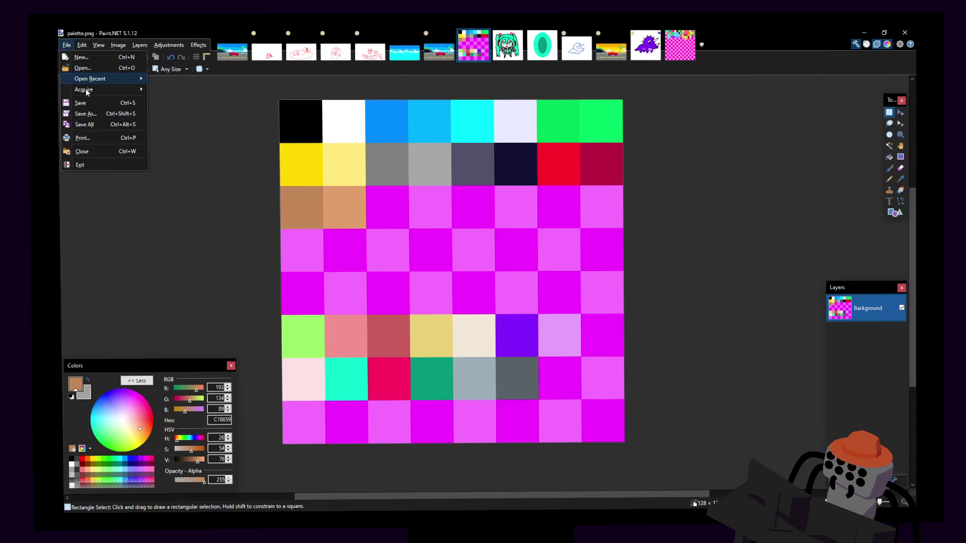
pyautogui.click(86, 114)
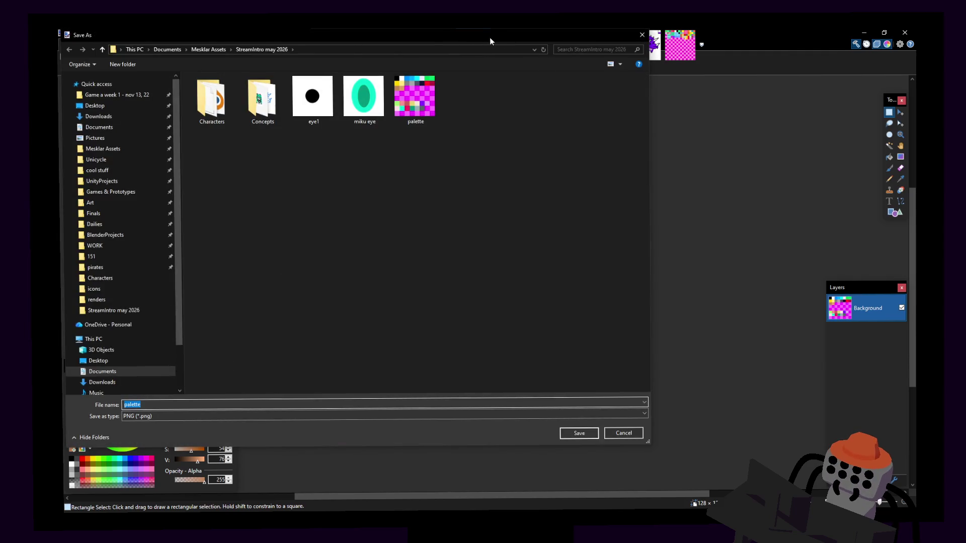
pyautogui.click(642, 35)
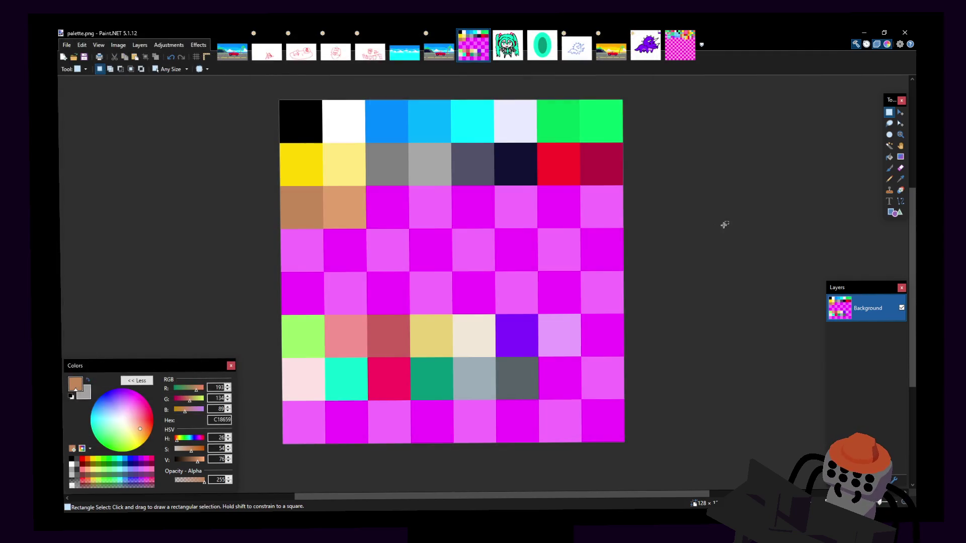
# Refill the first row-3 brown tile darker, closing the accidental Rotate/Zoom dialogs.
pyautogui.press('f')
pyautogui.click(313, 209)
pyautogui.hotkey('ctrl', 'shift', 'z')
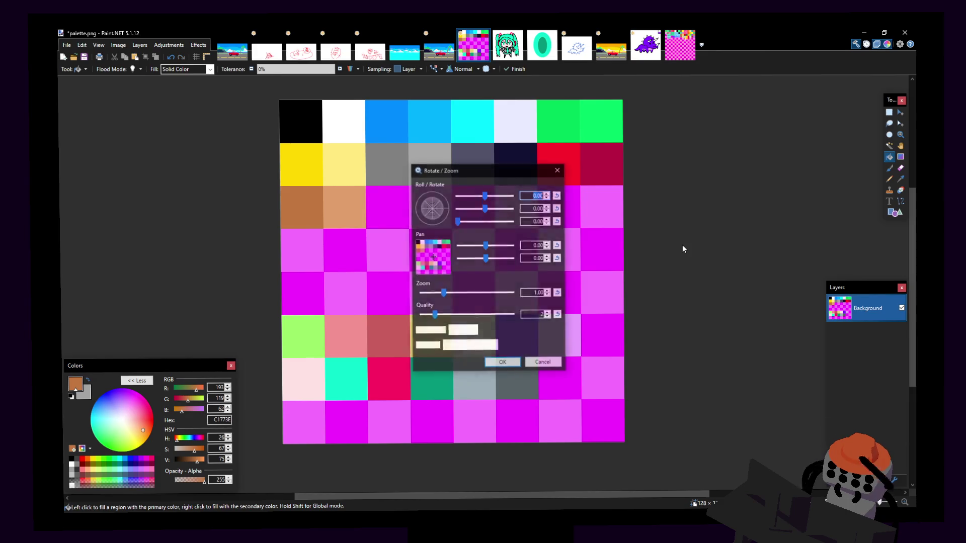
pyautogui.click(551, 363)
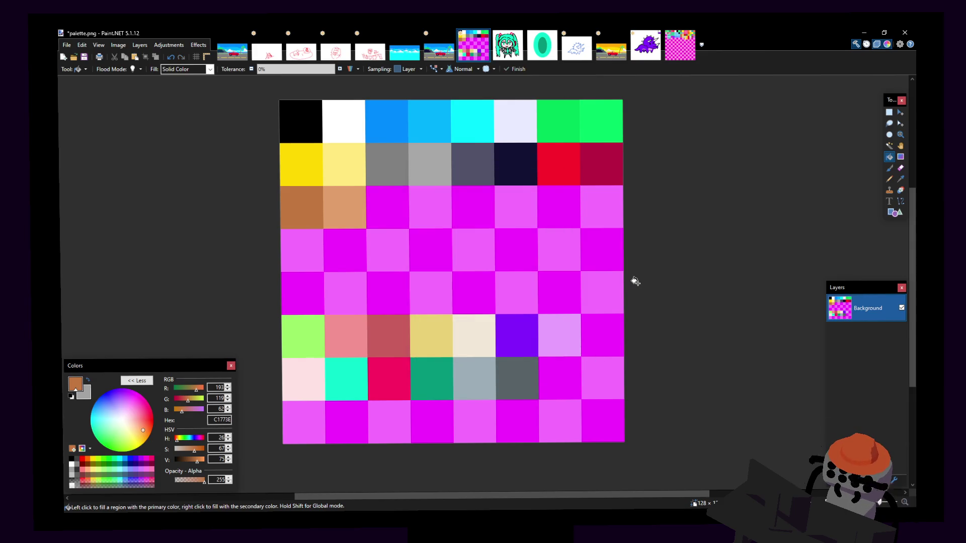
pyautogui.hotkey('ctrl', 'shift', 'z')
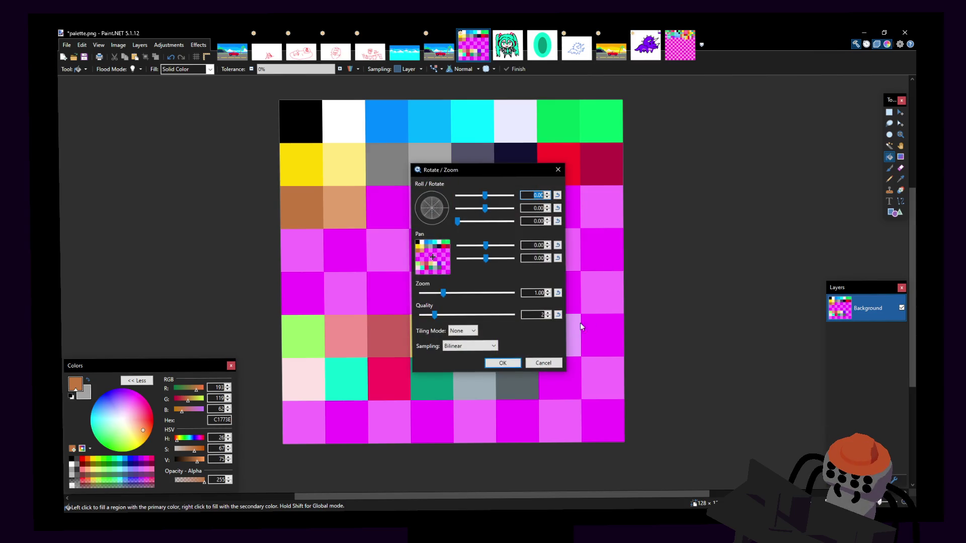
pyautogui.click(543, 364)
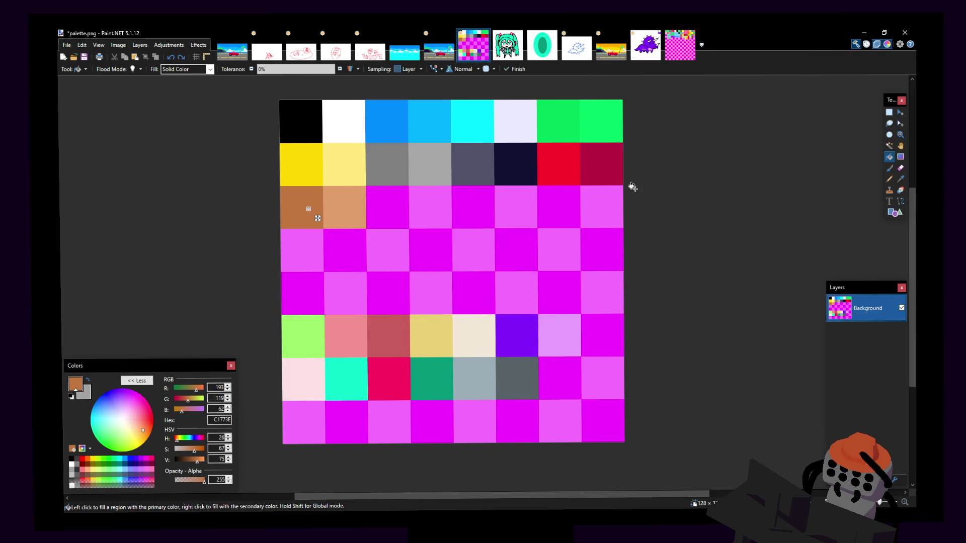
pyautogui.hotkey('ctrl', 'shift', 'z')
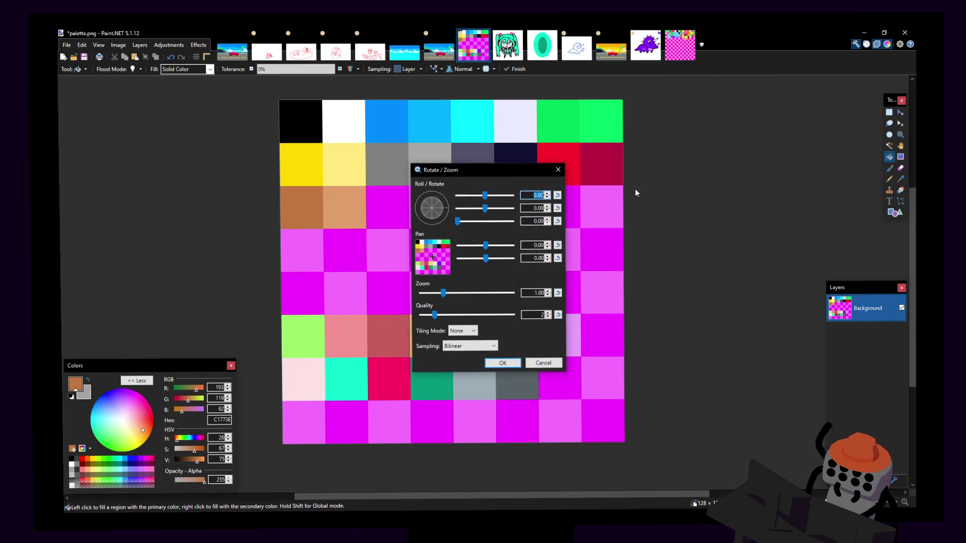
pyautogui.click(550, 359)
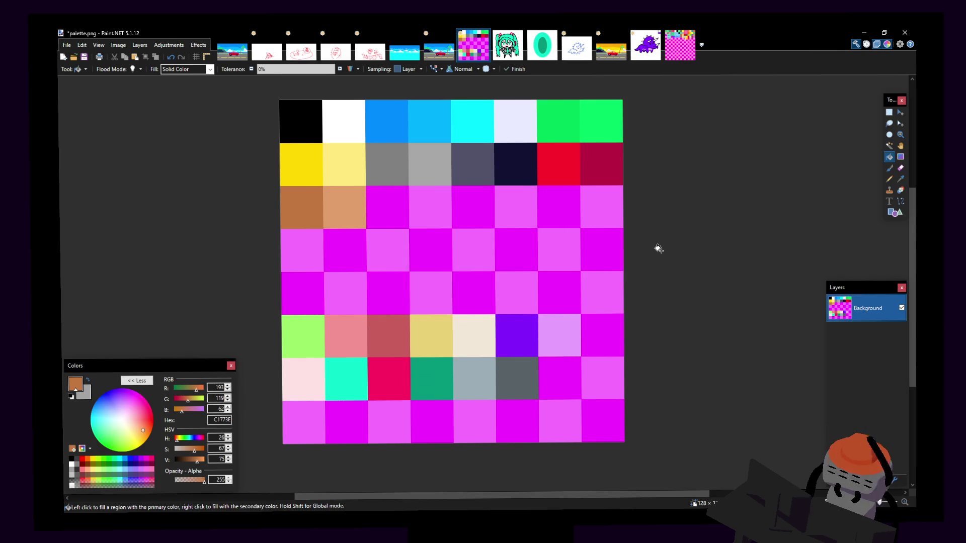
# Select all, redo the row-3 cell fill, deselect and save palette.png.
pyautogui.hotkey('ctrl', 'a')
pyautogui.hotkey('ctrl', 'd')
pyautogui.click(317, 212)
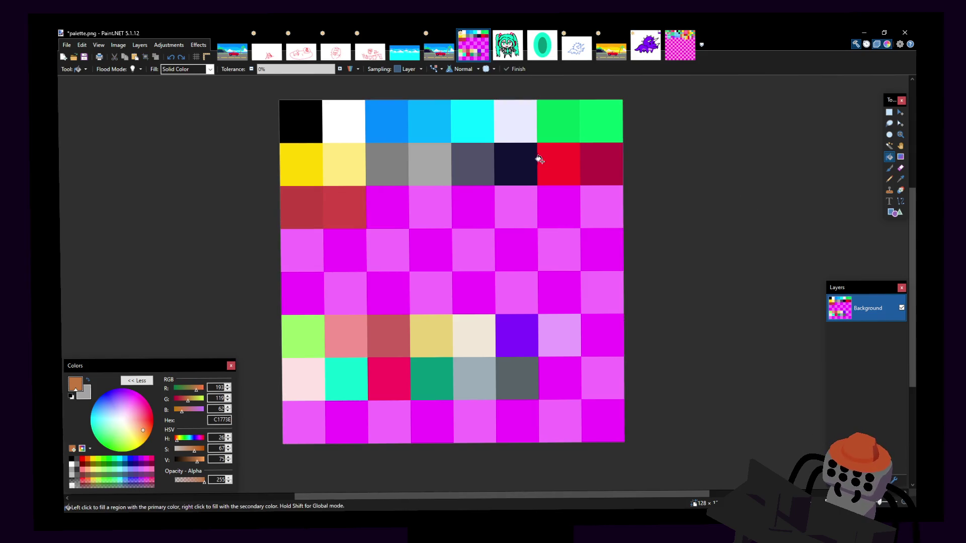
pyautogui.hotkey('ctrl', 's')
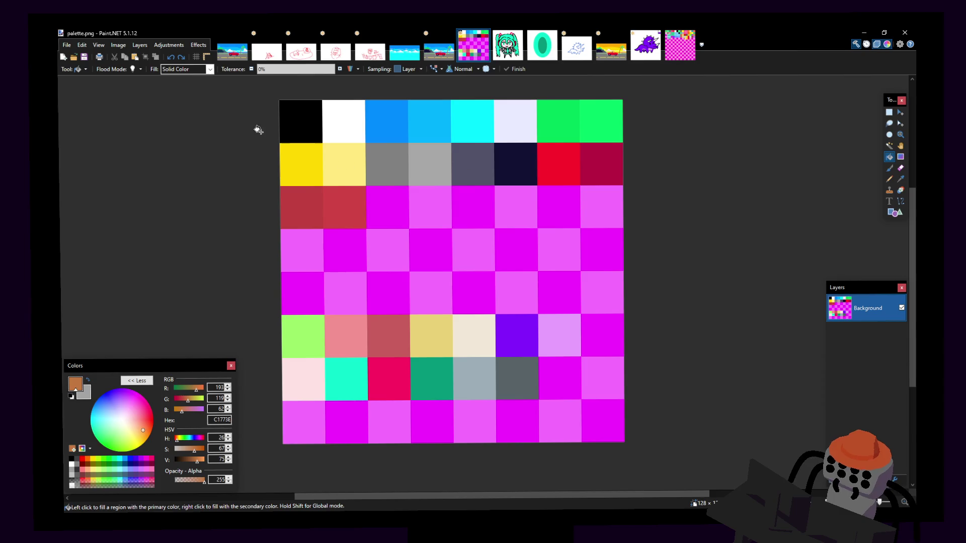
pyautogui.click(66, 44)
# Undo the red fill so the two third-row palette cells are brown again.
pyautogui.click(67, 45)
pyautogui.hotkey('ctrl', 'z')
pyautogui.hotkey('ctrl', 'z')
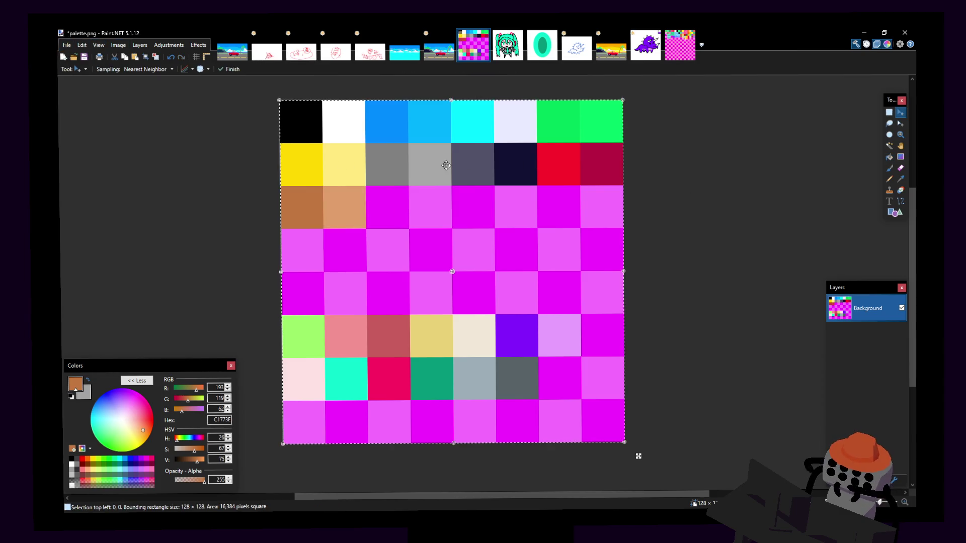
pyautogui.click(67, 45)
pyautogui.click(495, 125)
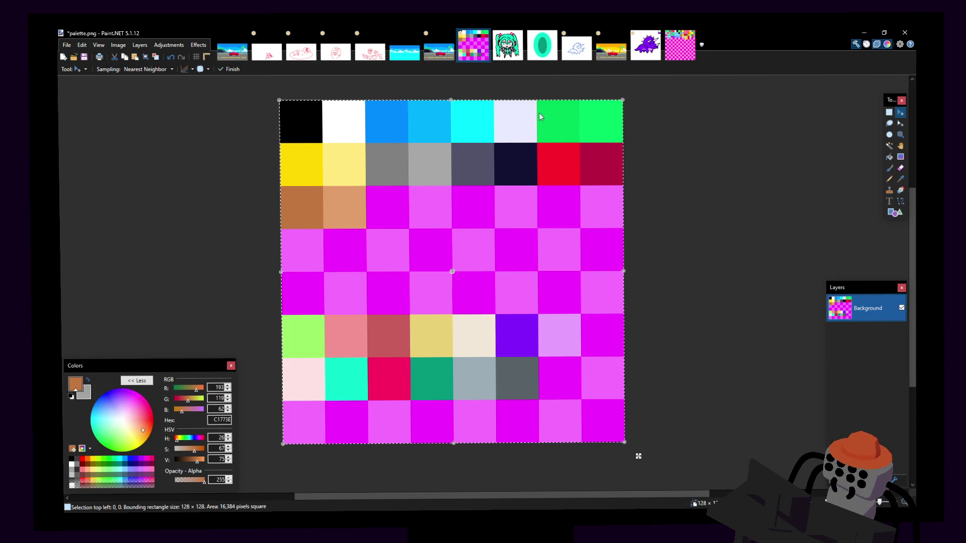
# Save palette.png as a 32-bit PNG, keeping the existing file name.
pyautogui.hotkey('ctrl', 'shift', 's')
pyautogui.press('Escape')
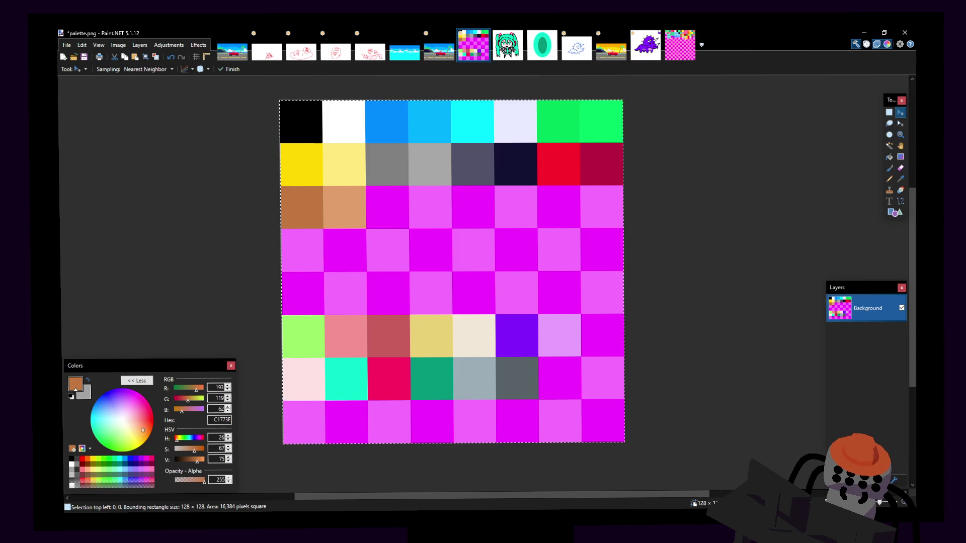
pyautogui.hotkey('ctrl', 's')
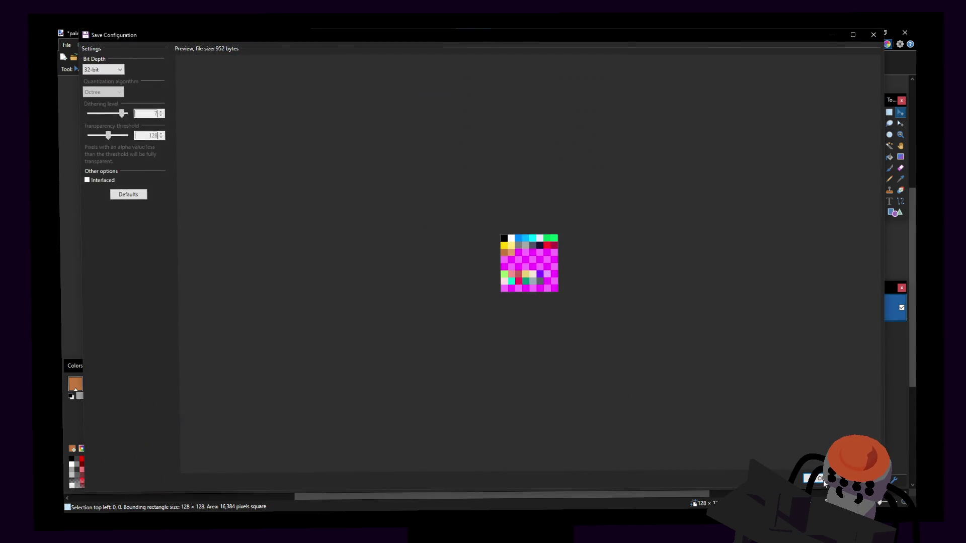
pyautogui.click(822, 480)
pyautogui.hotkey('alt', 'Tab')
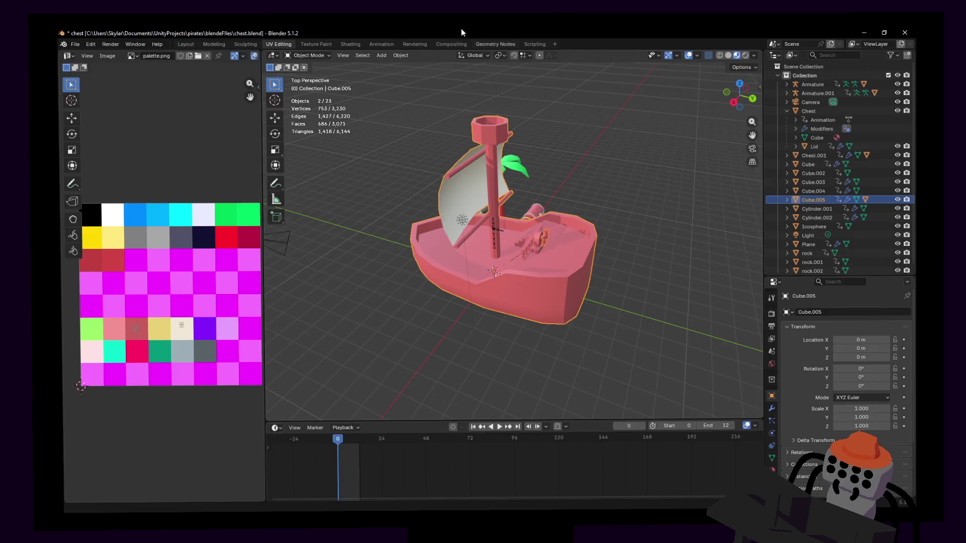
# Toggle Edit Mode so the ship's hull, mast and deck reload from pink to brown.
pyautogui.moveTo(174, 183); pyautogui.dragTo(168, 187, button='middle')
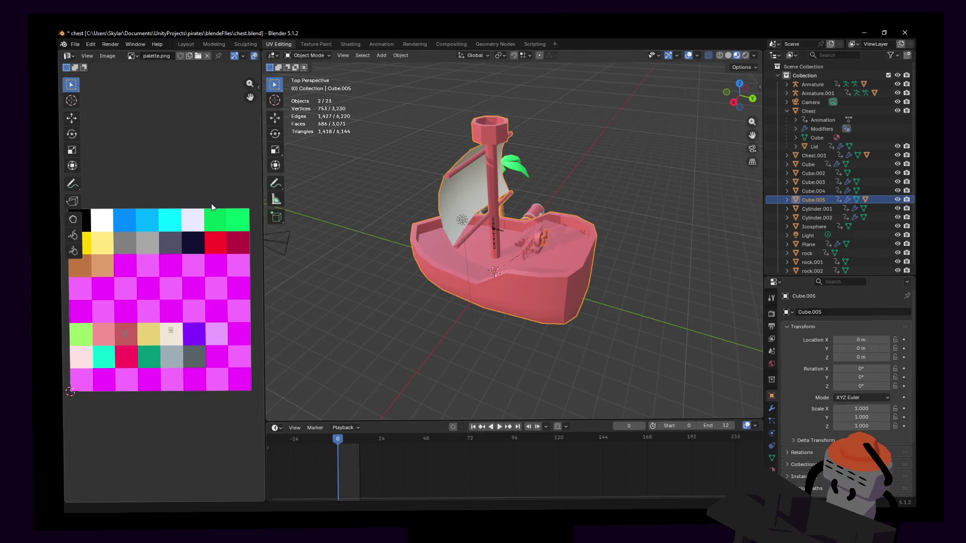
pyautogui.hotkey('shift', '`')
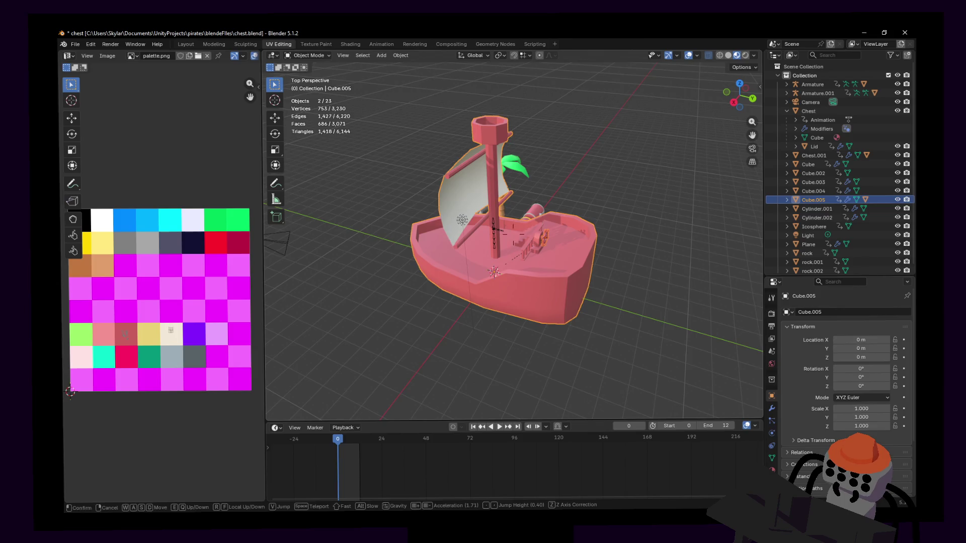
pyautogui.press('w')
pyautogui.press('w')
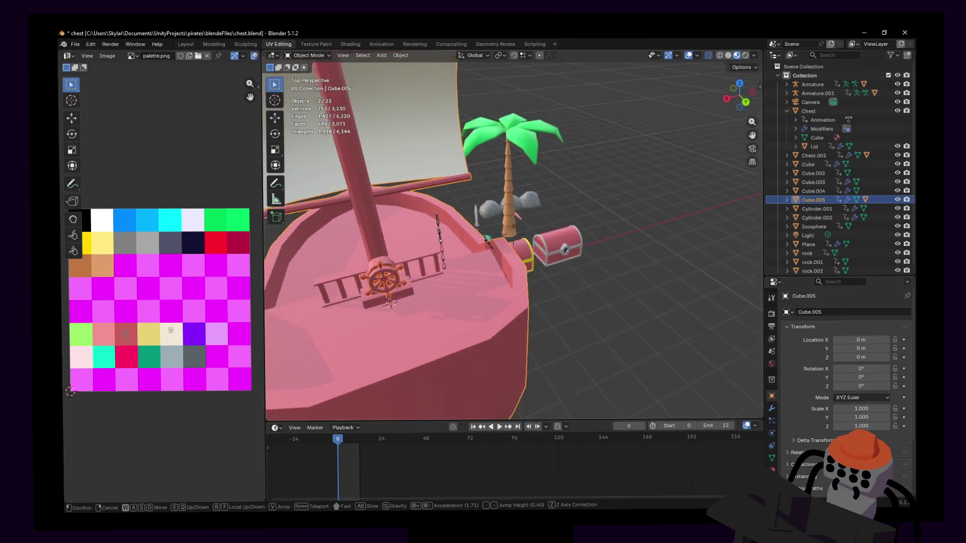
pyautogui.press('s')
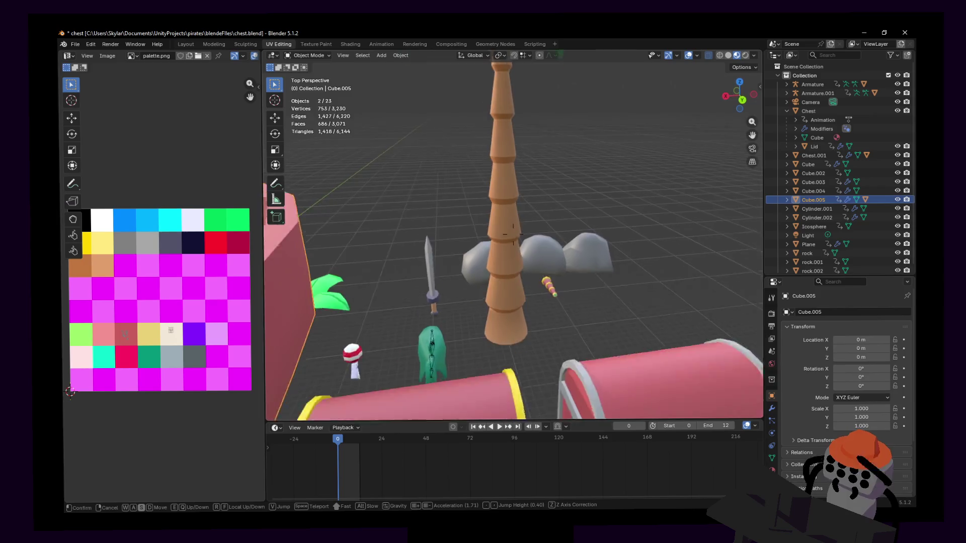
pyautogui.press('Escape')
pyautogui.press('Tab')
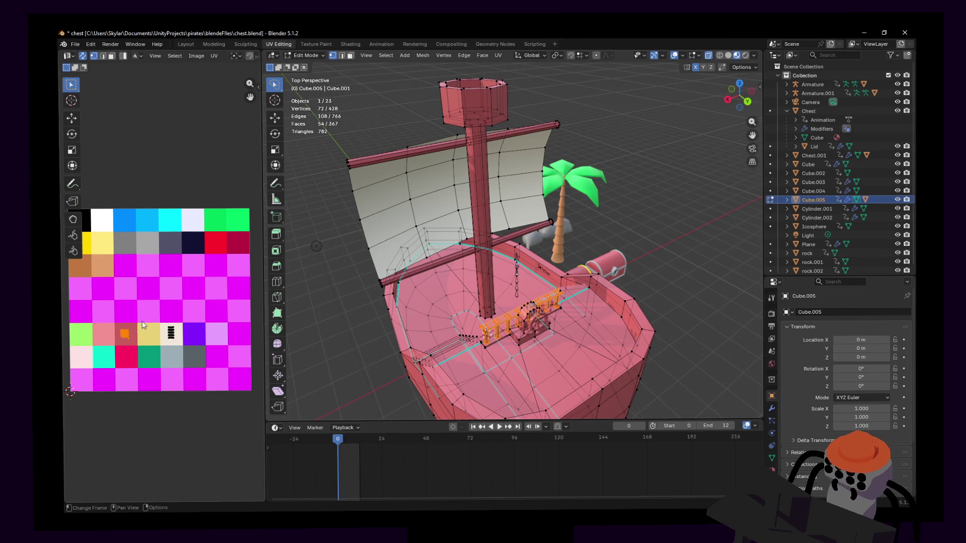
pyautogui.press('Tab')
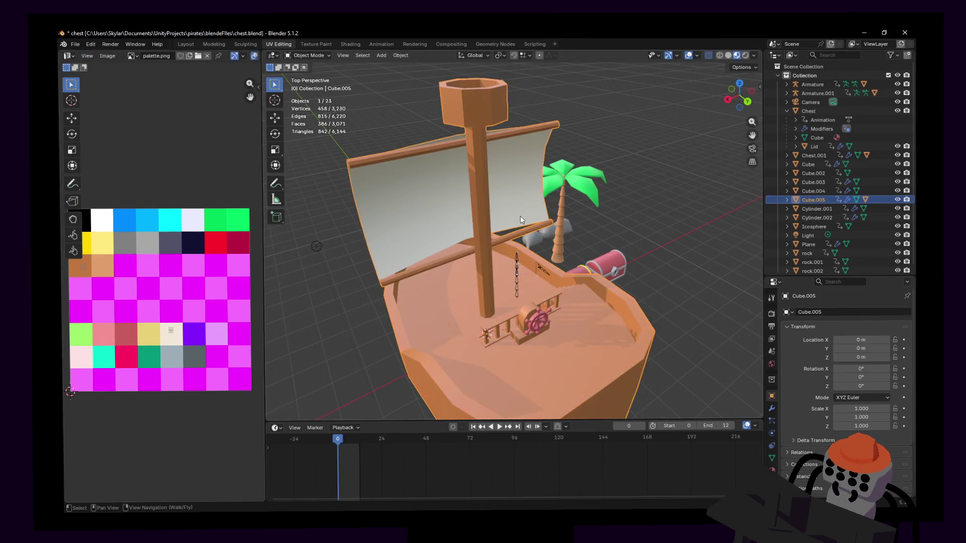
pyautogui.press('Tab')
pyautogui.moveTo(439, 261)
pyautogui.mouseDown(button='middle')
pyautogui.moveTo(545, 282)
pyautogui.moveTo(568, 273)
pyautogui.moveTo(568, 261)
pyautogui.mouseUp(button='middle')
# Select the ship's deck faces and unwrap them.
pyautogui.click(580, 246)
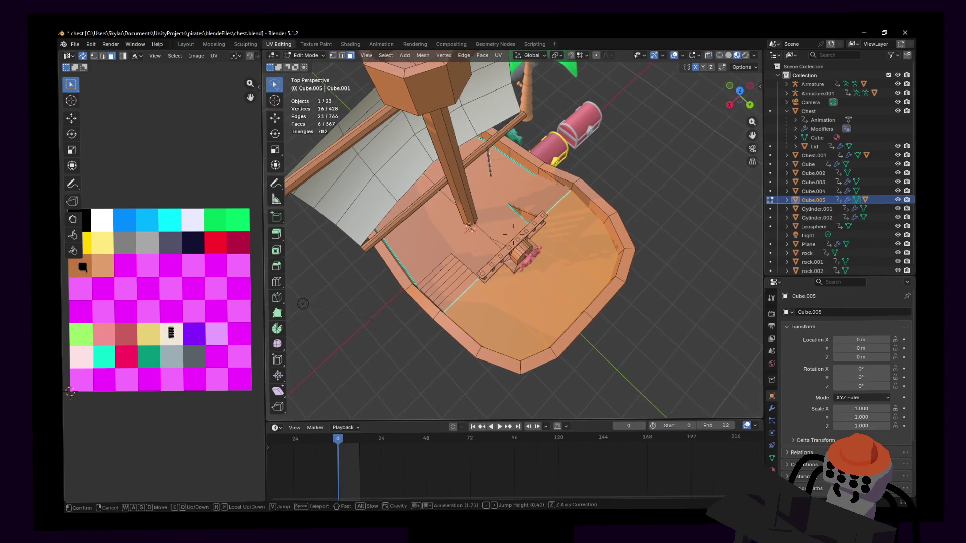
pyautogui.press('w')
pyautogui.click(507, 332)
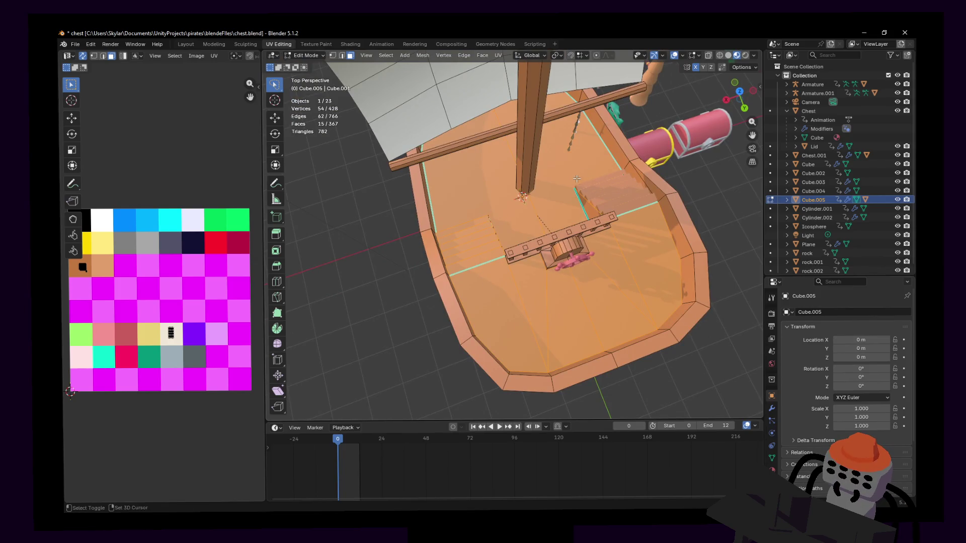
pyautogui.press('w')
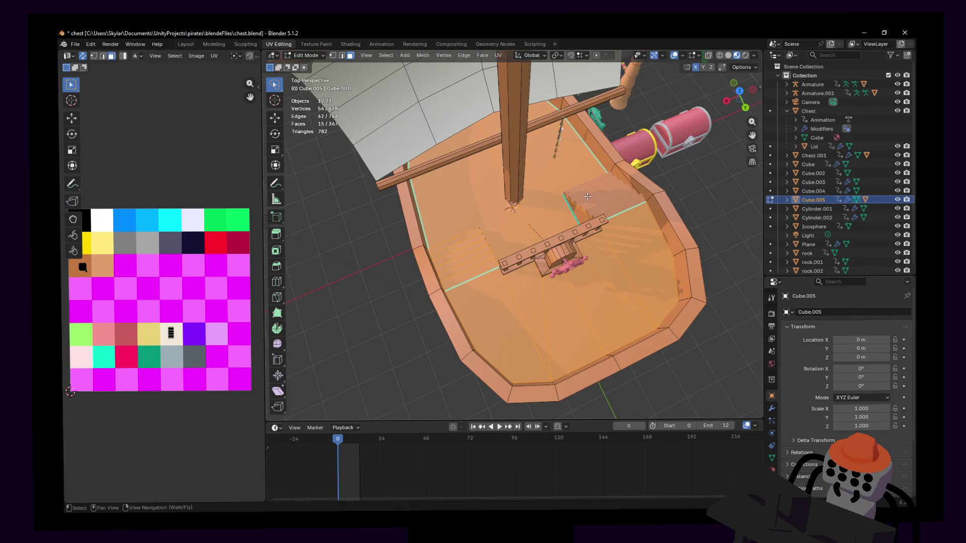
pyautogui.press('u')
pyautogui.click(602, 180)
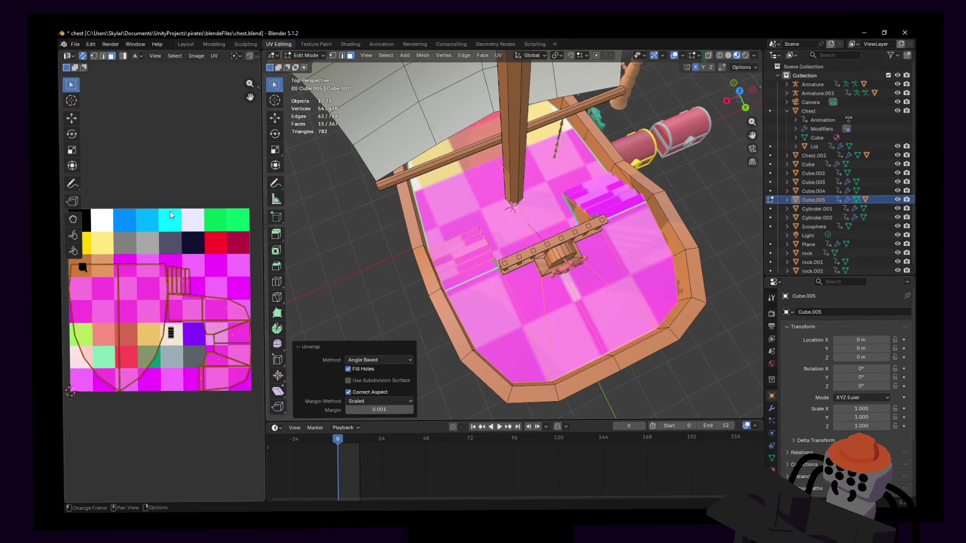
# Scale the deck's UV island down and move it onto a tan palette cell.
pyautogui.press('s')
pyautogui.click(176, 310)
pyautogui.press('g')
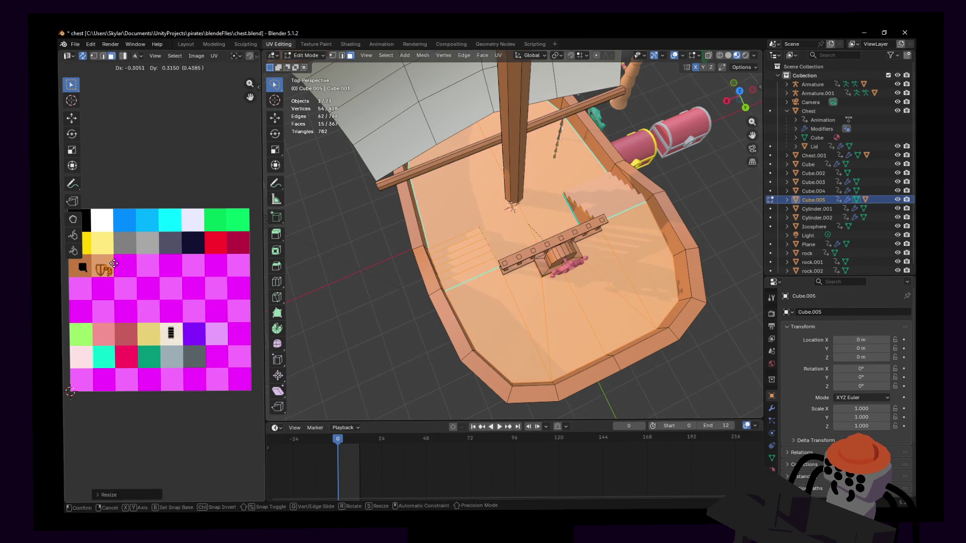
pyautogui.click(117, 267)
pyautogui.press('Tab')
# Fly the view back around the ship to check the tan deck in Object Mode.
pyautogui.hotkey('shift', '`')
pyautogui.press('s')
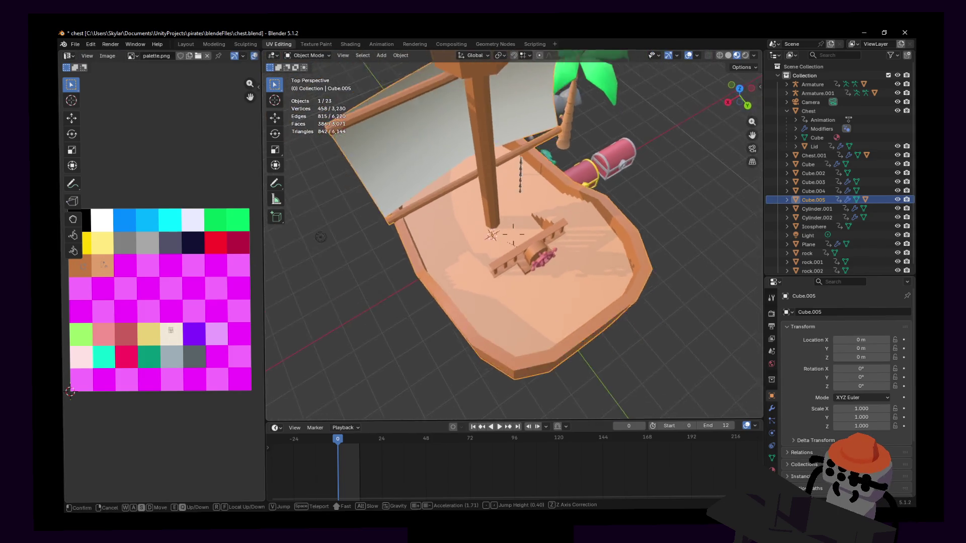
pyautogui.press('w')
pyautogui.click(454, 232)
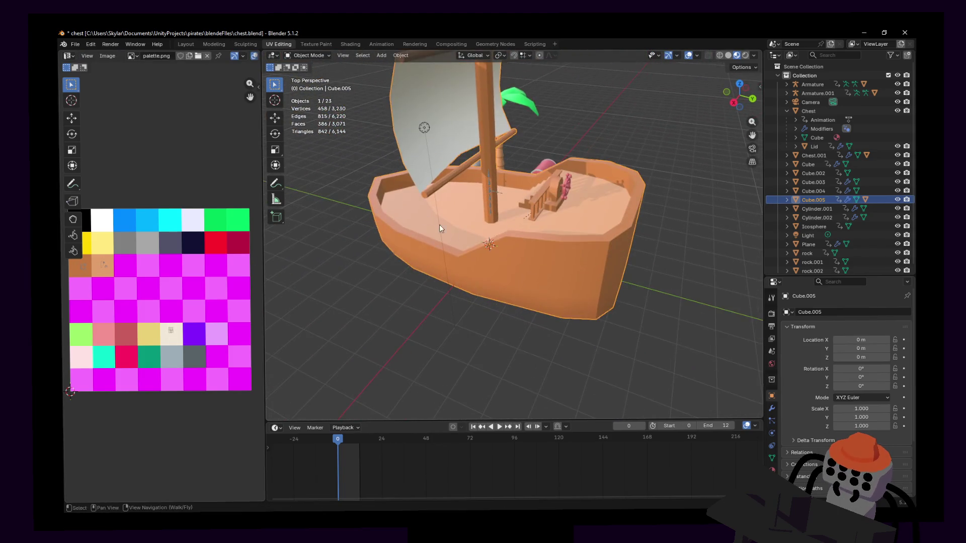
pyautogui.click(319, 56)
pyautogui.hotkey('shift', '`')
pyautogui.click(584, 229)
pyautogui.rightClick(584, 230)
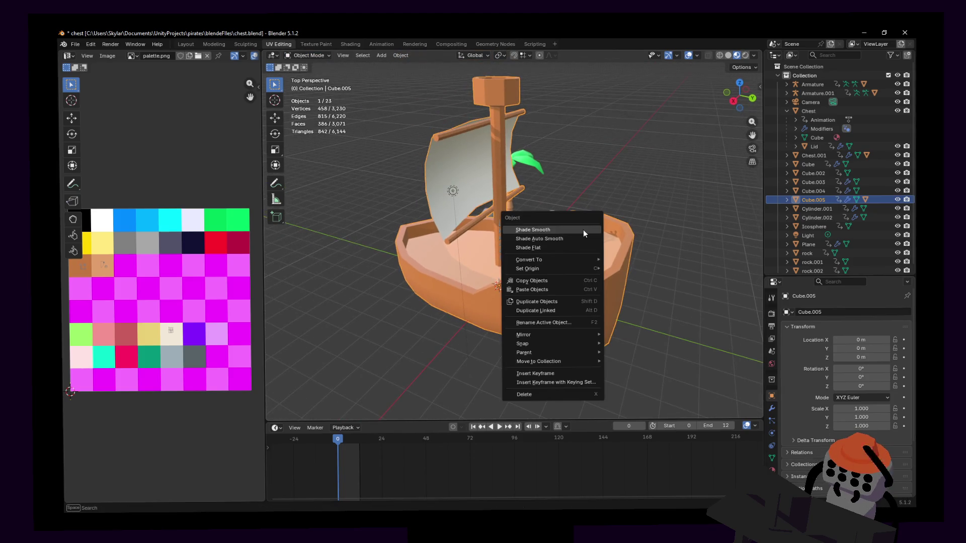
# Apply Shade Auto Smooth to the ship and raise the angle to 81.4°.
pyautogui.click(562, 240)
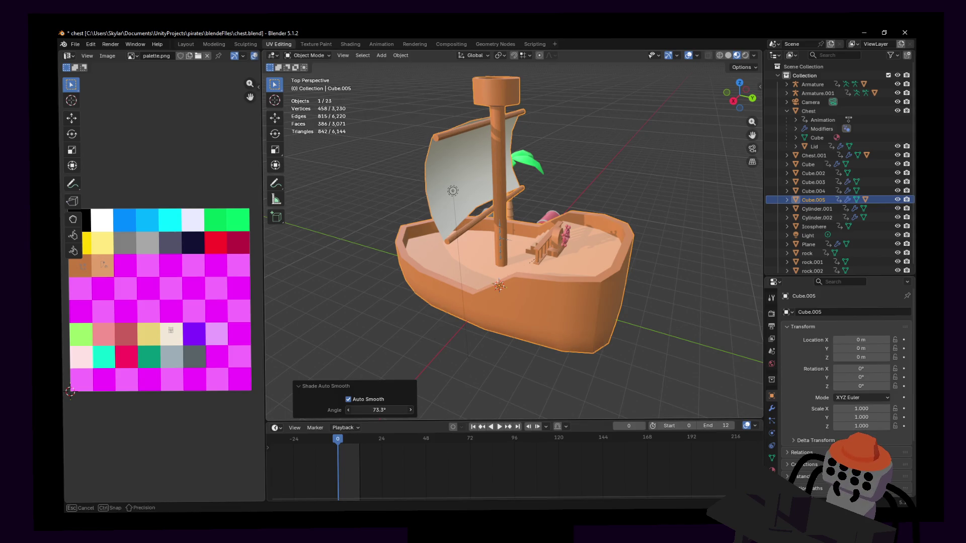
pyautogui.moveTo(380, 410); pyautogui.dragTo(387, 410)
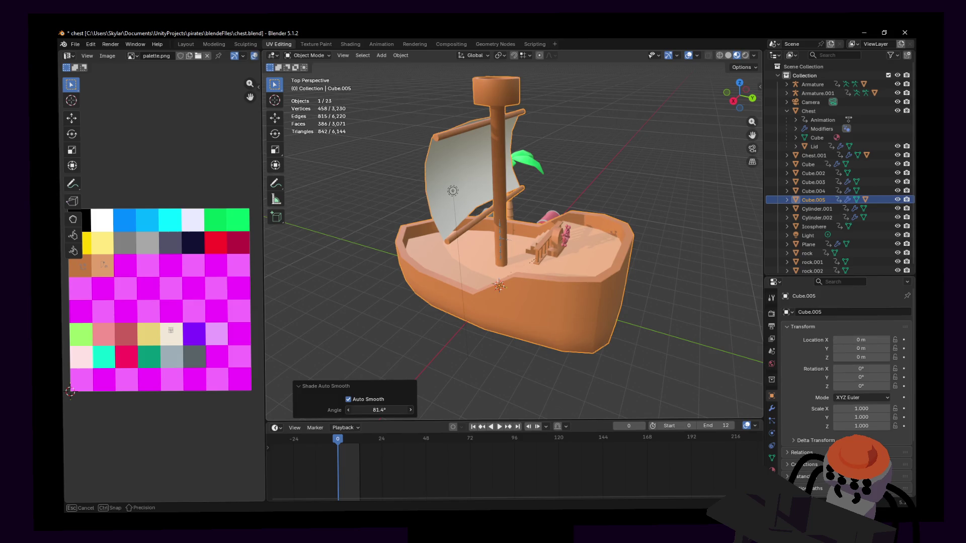
pyautogui.moveTo(388, 395)
pyautogui.mouseDown(button='right')
pyautogui.moveTo(513, 237)
pyautogui.moveTo(461, 262)
pyautogui.mouseUp(button='right')
pyautogui.moveTo(513, 236); pyautogui.dragTo(533, 254, button='right')
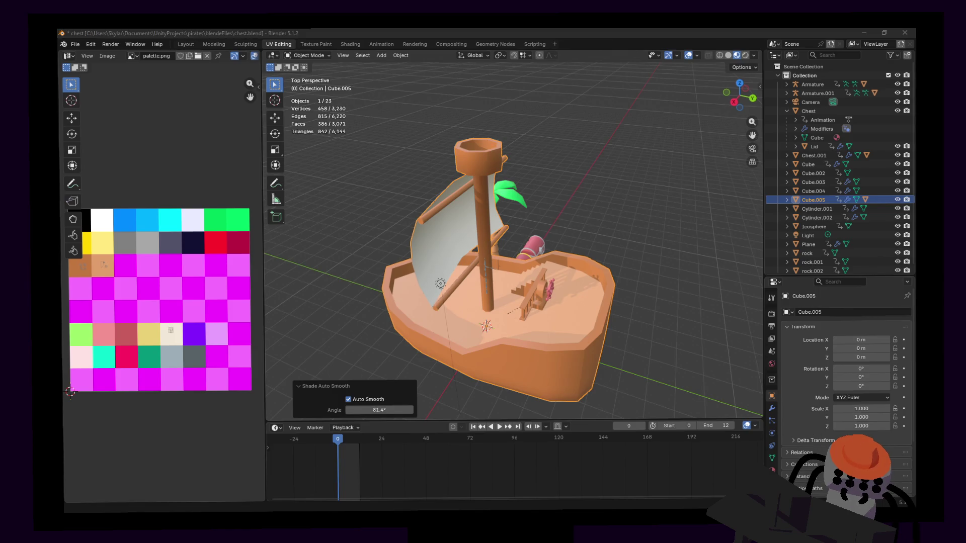
pyautogui.hotkey('alt', 'Tab')
pyautogui.moveTo(351, 198)
pyautogui.keyDown('alt'); pyautogui.mouseDown()
pyautogui.moveTo(298, 207)
pyautogui.moveTo(391, 166)
pyautogui.moveTo(454, 192)
pyautogui.moveTo(325, 240)
pyautogui.moveTo(306, 202)
pyautogui.moveTo(355, 162)
pyautogui.moveTo(369, 184)
pyautogui.mouseUp(); pyautogui.keyUp('alt')
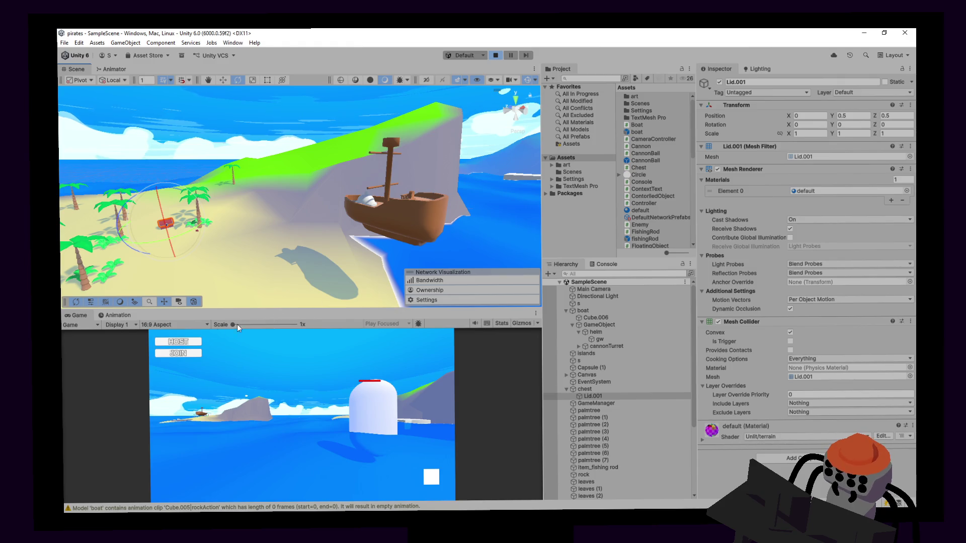
# Enlarge the Game view, host a playtest to see the brown ship, then stop.
pyautogui.moveTo(244, 308); pyautogui.dragTo(247, 174)
pyautogui.click(108, 226)
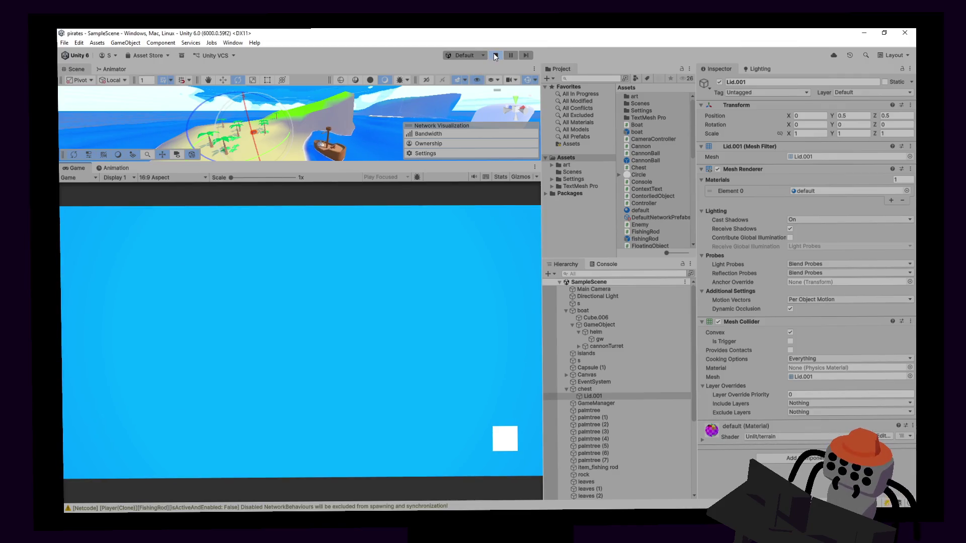
pyautogui.click(496, 57)
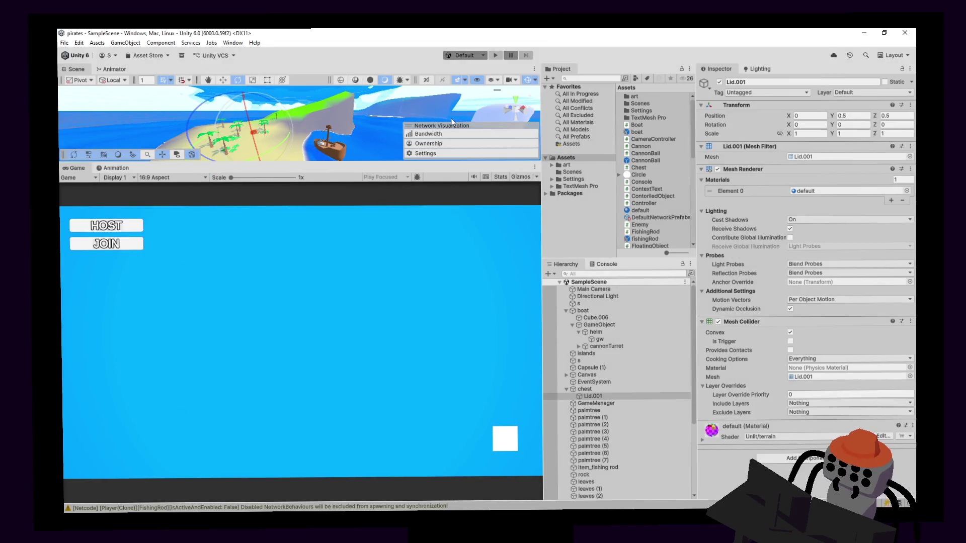
# Select the boat and its child object and review the boat's Inspector components.
pyautogui.scroll(3, 374, 149)
pyautogui.click(374, 149)
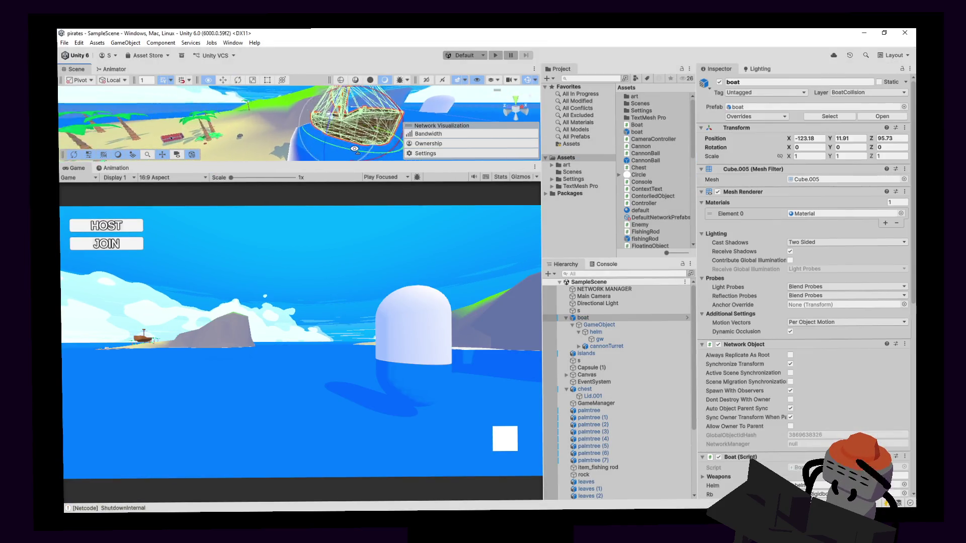
pyautogui.click(601, 327)
pyautogui.moveTo(272, 123); pyautogui.dragTo(302, 151)
pyautogui.click(596, 319)
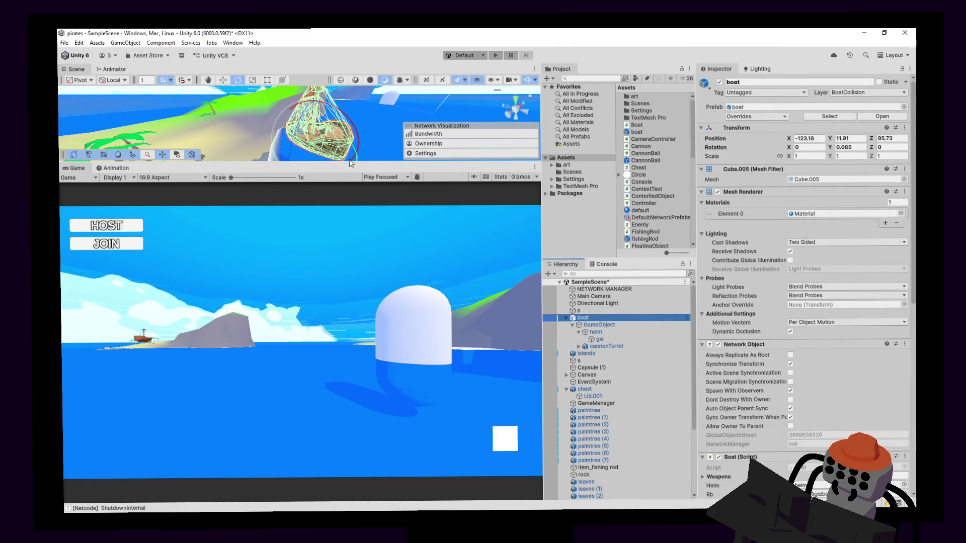
pyautogui.scroll(-5, 730, 340)
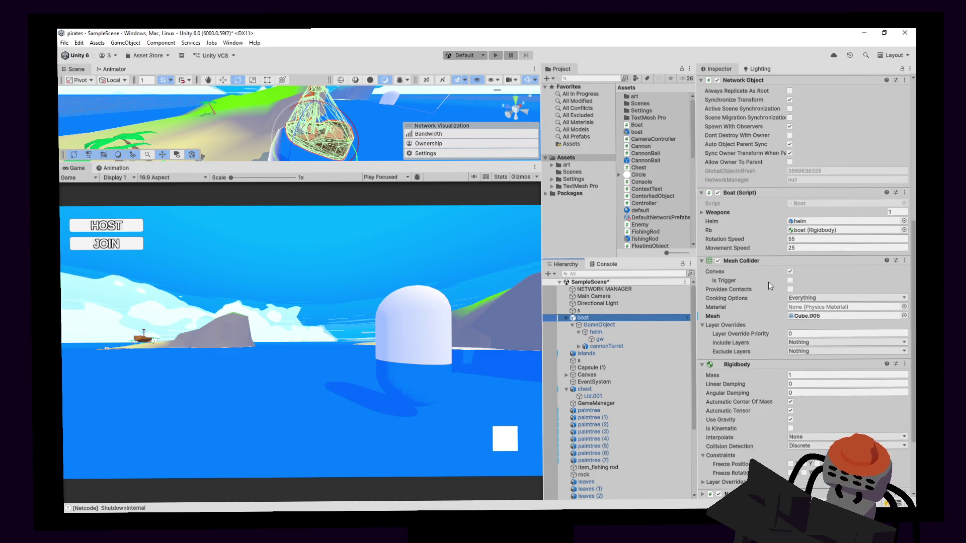
# Drag the Scene/Game splitter down for a larger scene view and enter play mode.
pyautogui.moveTo(373, 161); pyautogui.dragTo(373, 255)
pyautogui.moveTo(352, 212)
pyautogui.mouseDown(button='right')
pyautogui.moveTo(323, 210)
pyautogui.moveTo(351, 208)
pyautogui.mouseUp(button='right')
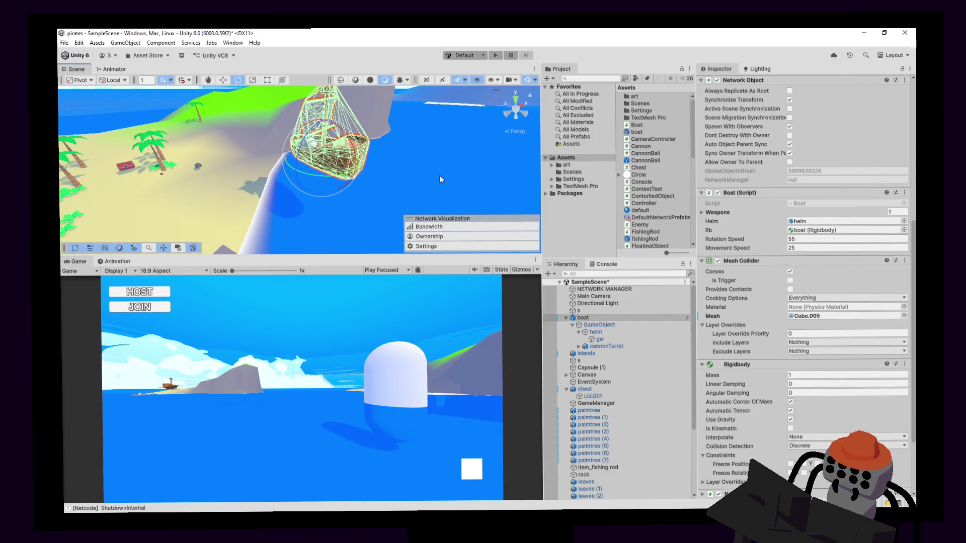
pyautogui.scroll(-3, 720, 302)
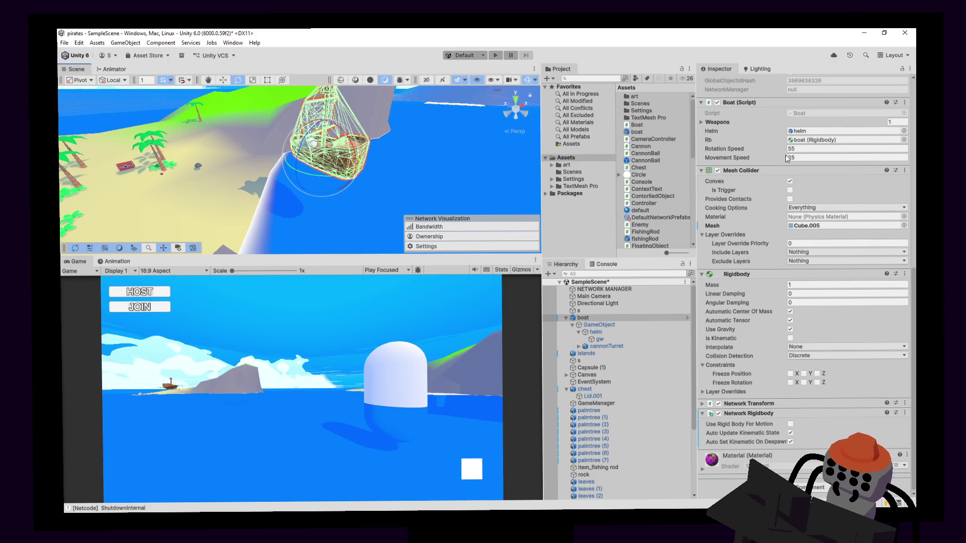
pyautogui.scroll(10, 787, 159)
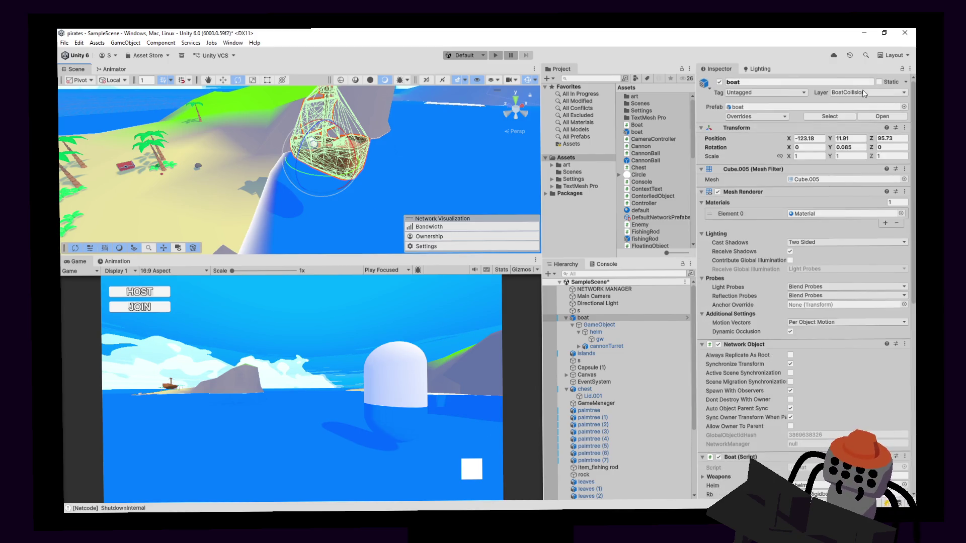
pyautogui.click(495, 55)
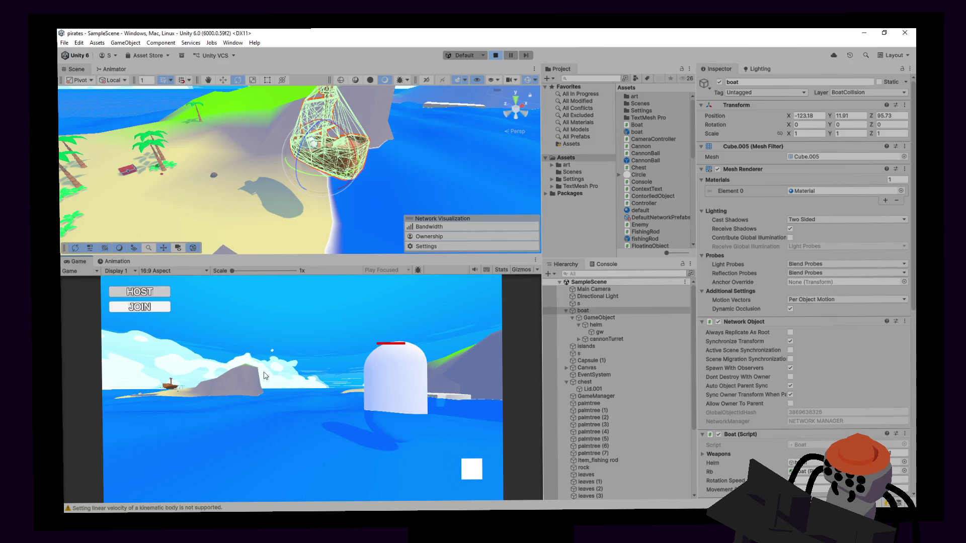
# Host the game, walk to the boat, board it and sail it around with the Game view maximized.
pyautogui.click(139, 292)
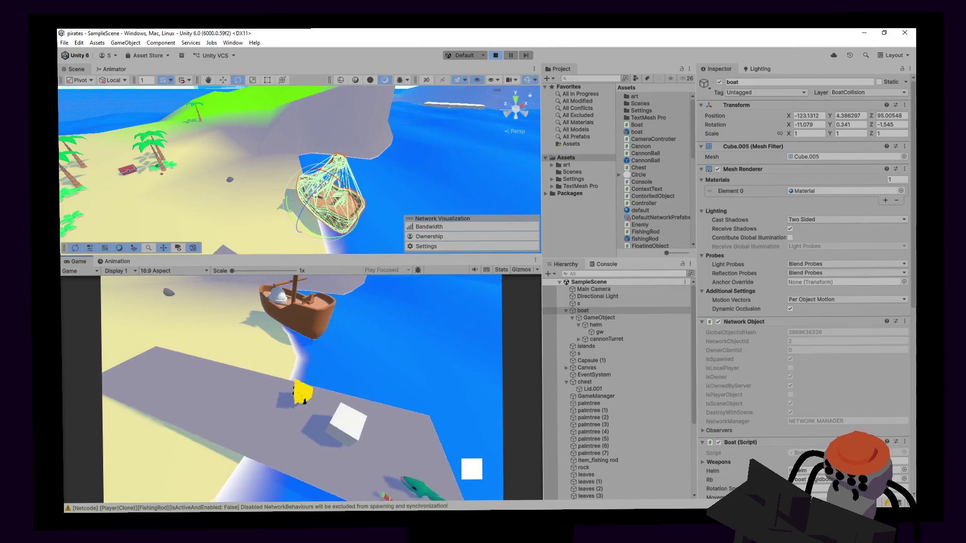
pyautogui.press('w')
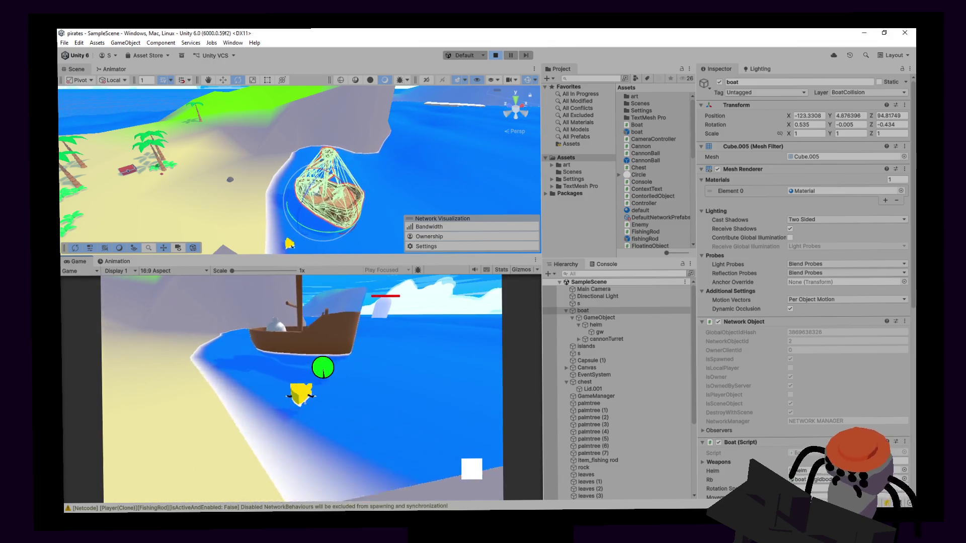
pyautogui.press('e')
pyautogui.press('w')
pyautogui.press('d')
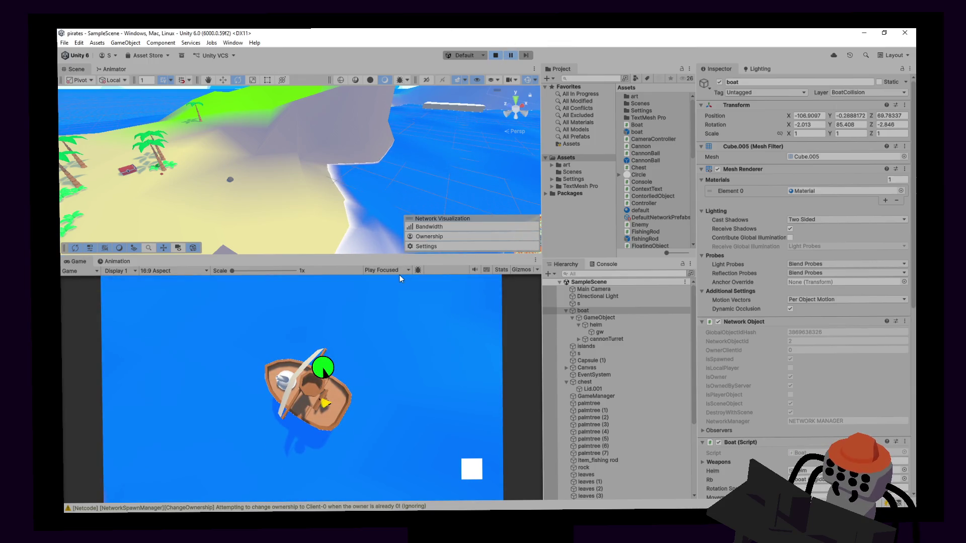
pyautogui.hotkey('shift', 'space')
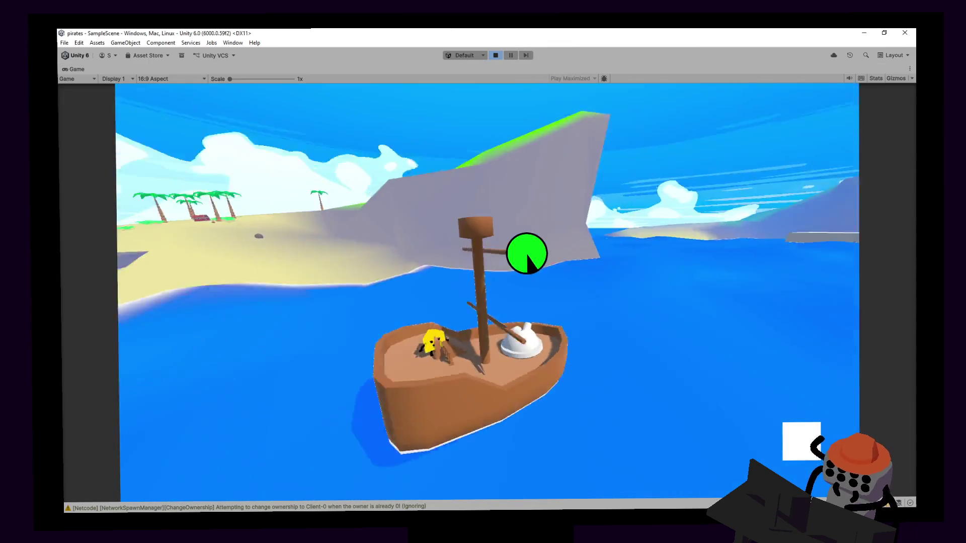
pyautogui.press('d')
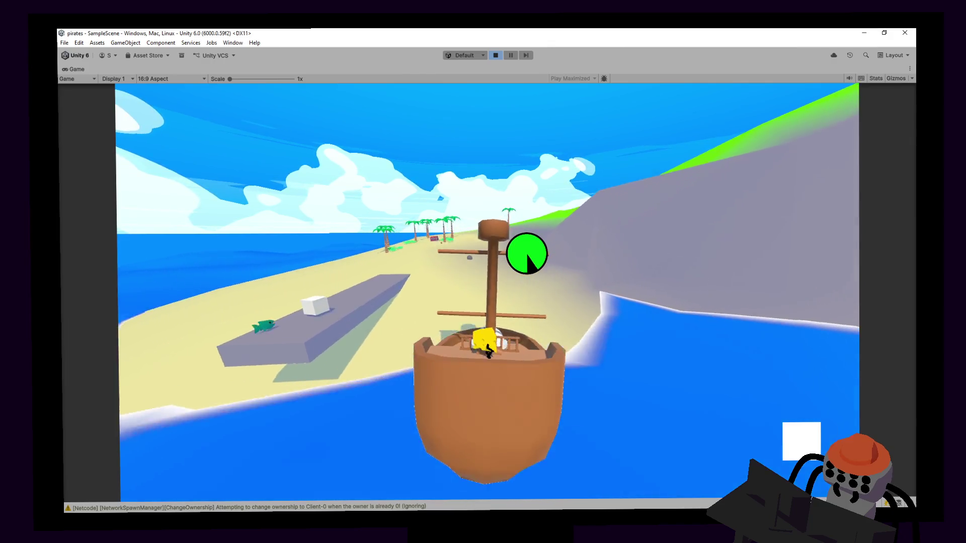
# Disembark onto the beach, run up toward the chest, then stop the playtest.
pyautogui.press('e')
pyautogui.press('s')
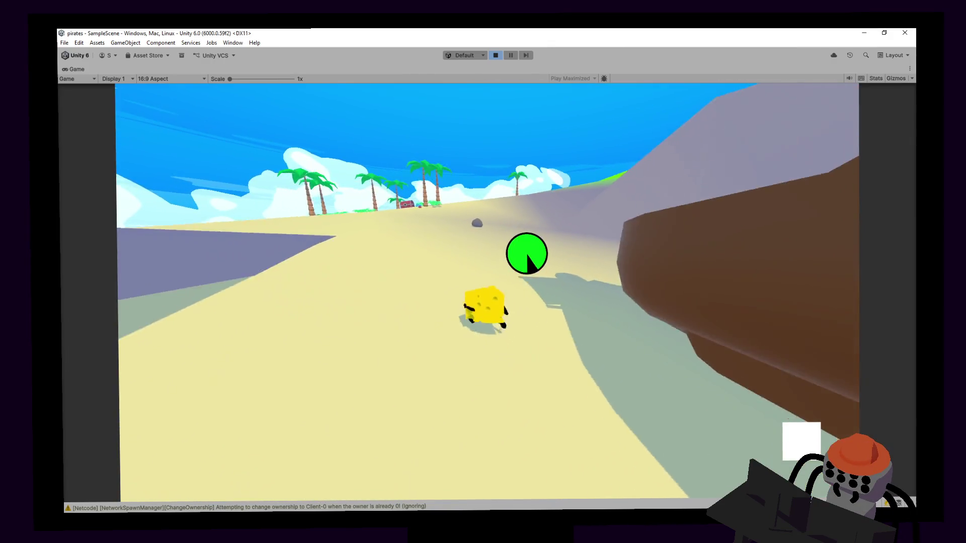
pyautogui.press('w')
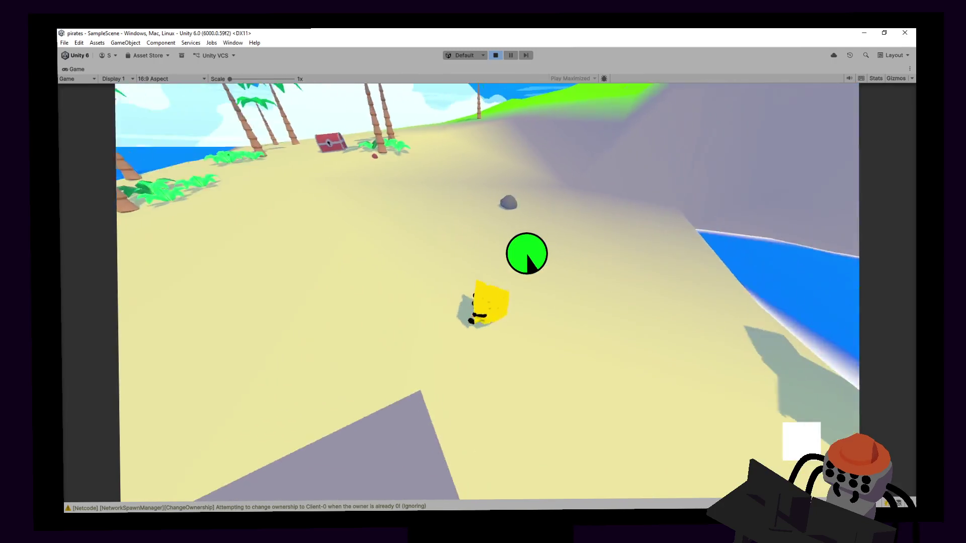
pyautogui.press('w')
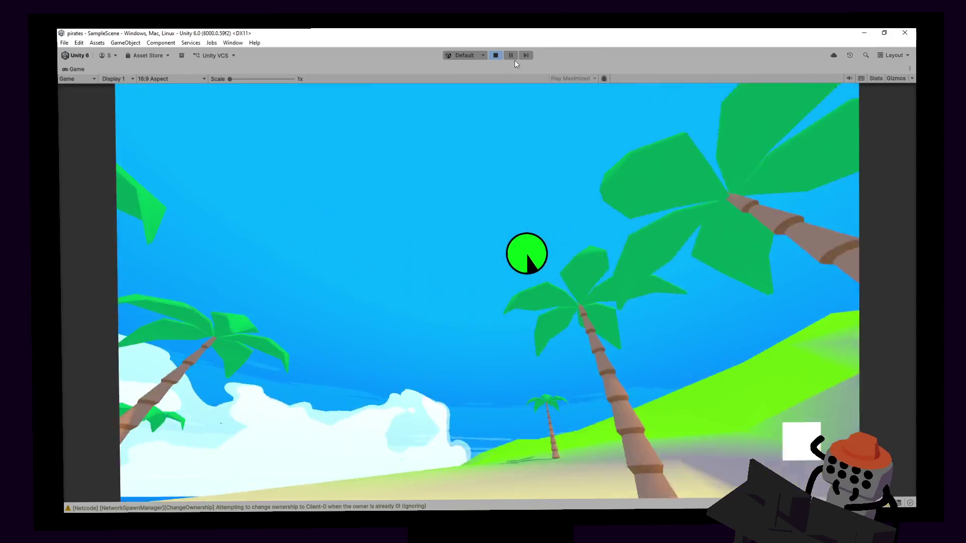
pyautogui.click(496, 53)
# Frame the chest in the scene view and locate its Animator controller asset.
pyautogui.moveTo(411, 129); pyautogui.dragTo(317, 185, button='right')
pyautogui.click(311, 181)
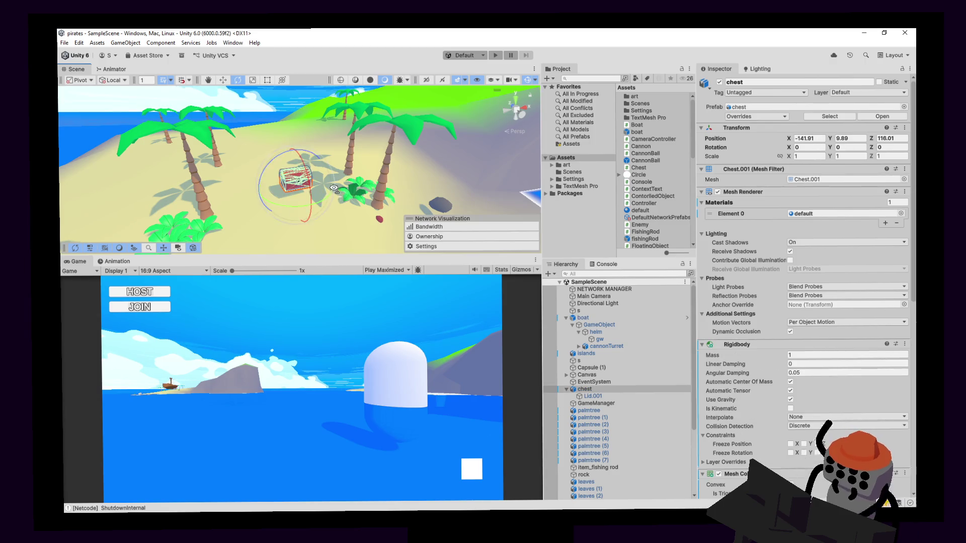
pyautogui.press('f')
pyautogui.scroll(-5, 794, 318)
pyautogui.scroll(-3, 794, 318)
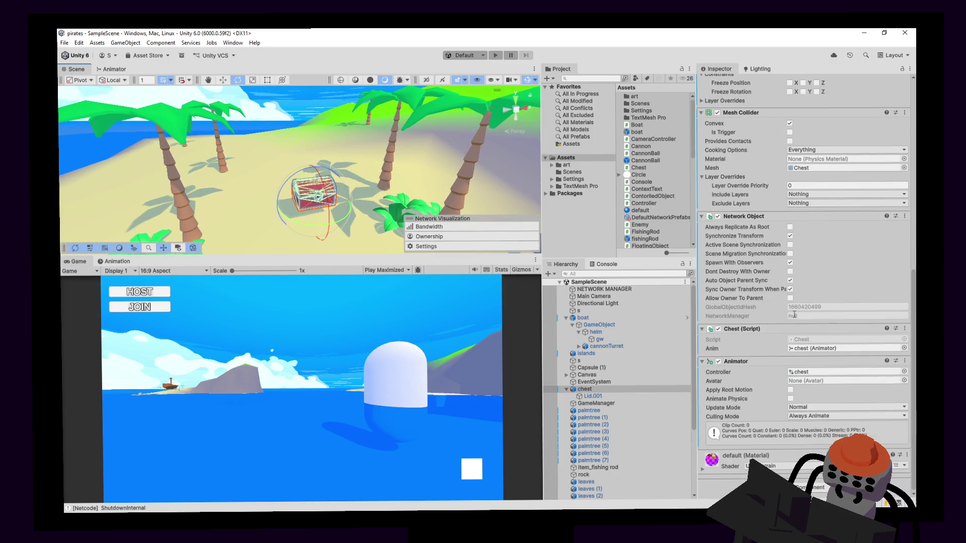
pyautogui.click(828, 373)
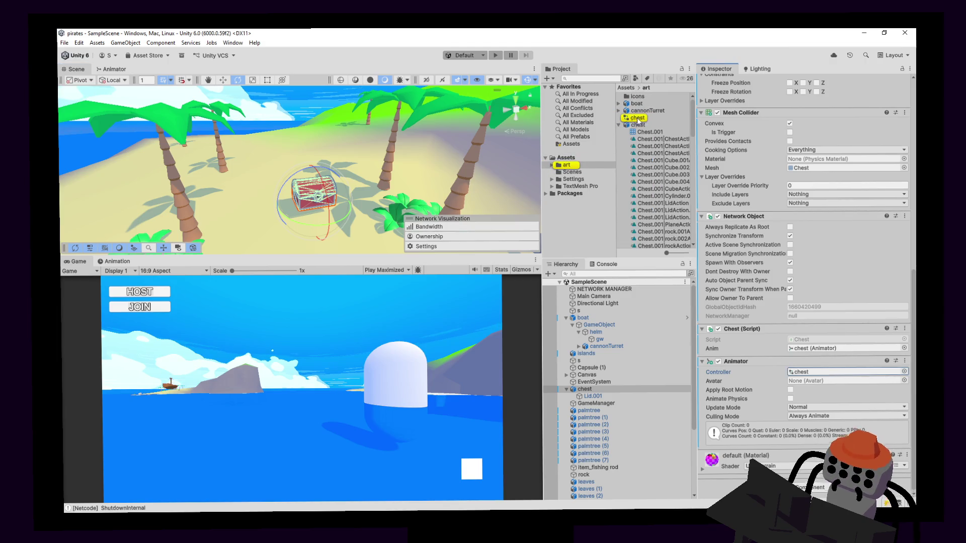
# Select the chest's Lid object, then start play mode and host the game.
pyautogui.click(617, 397)
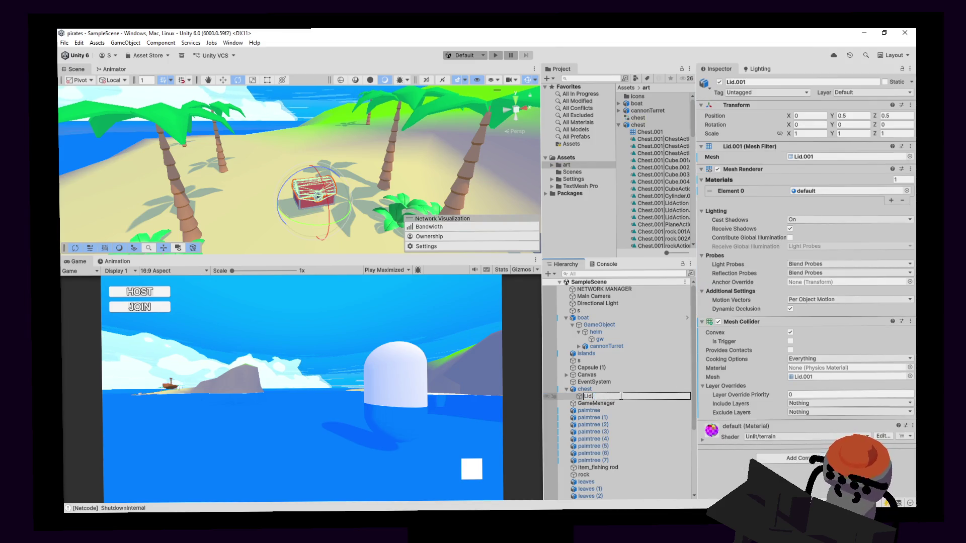
pyautogui.click(495, 55)
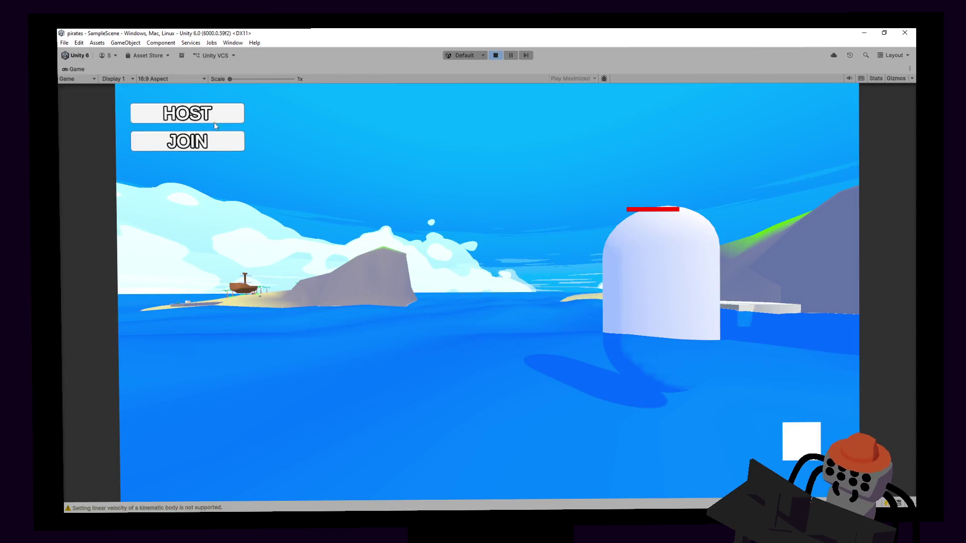
pyautogui.click(182, 115)
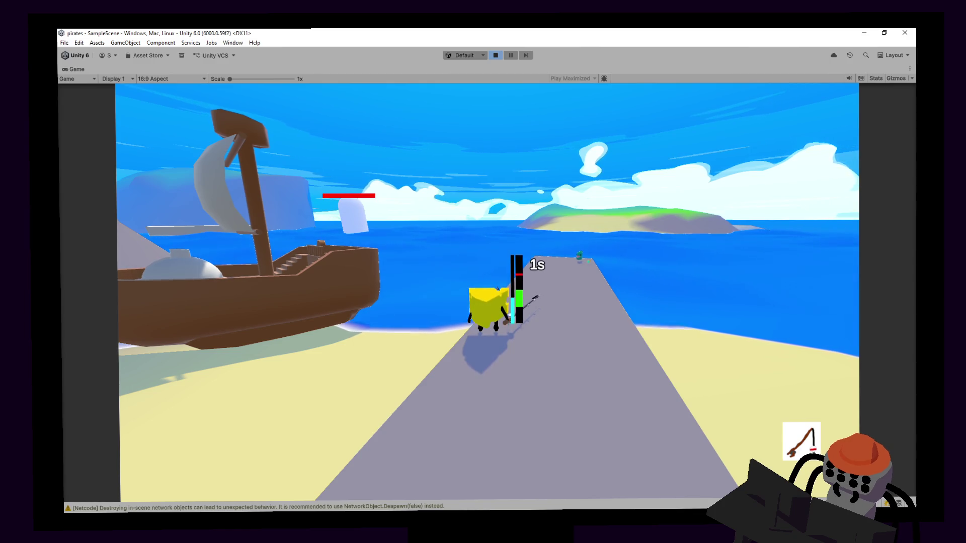
# Walk the character off the pier and up the beach to the treasure chest, then turn toward the cliff.
pyautogui.press('w')
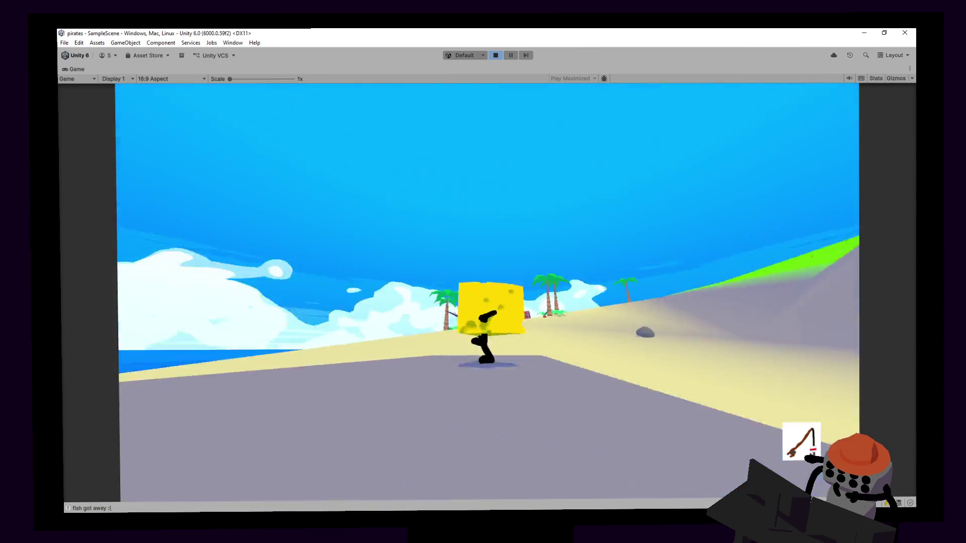
pyautogui.press('w')
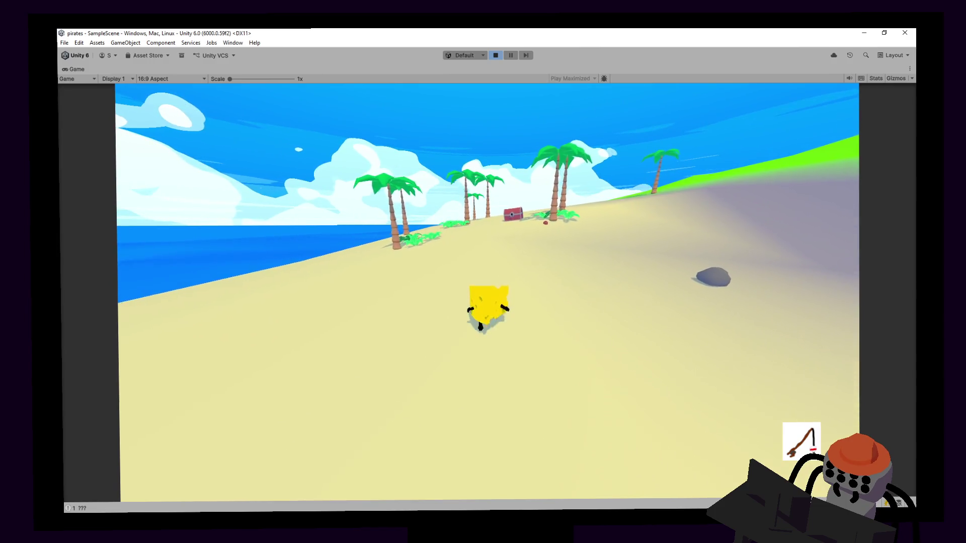
pyautogui.press('w')
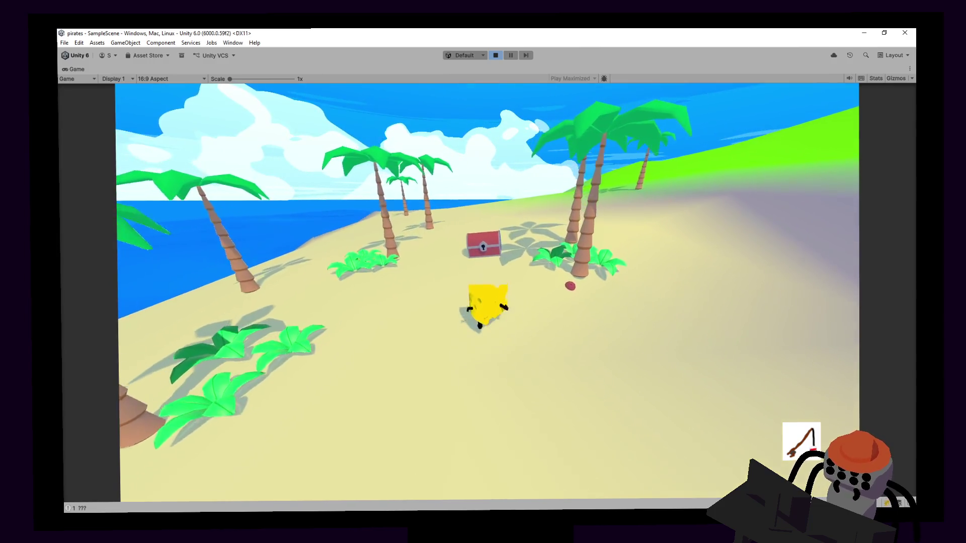
pyautogui.press('w')
pyautogui.press('d')
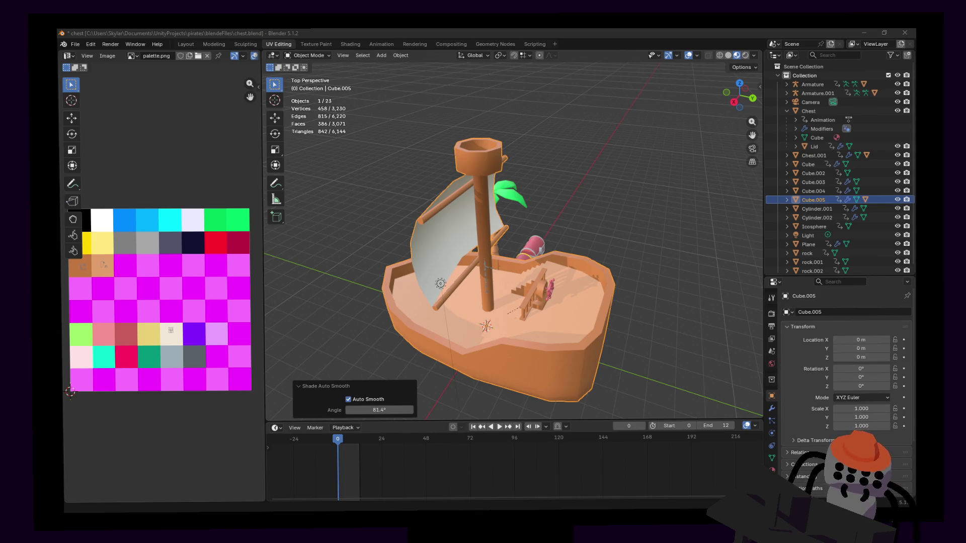
# Select Cube.005 and move it to X −8 m, Y −13 m.
pyautogui.hotkey('alt', 'a')
pyautogui.click(578, 315)
pyautogui.press('g')
pyautogui.moveTo(597, 310); pyautogui.dragTo(596, 298, button='middle')
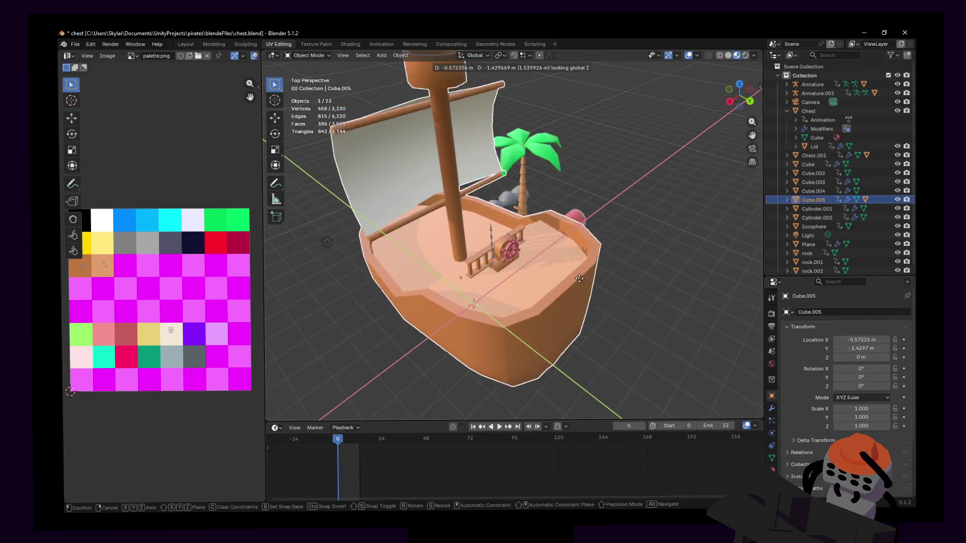
pyautogui.click(472, 159)
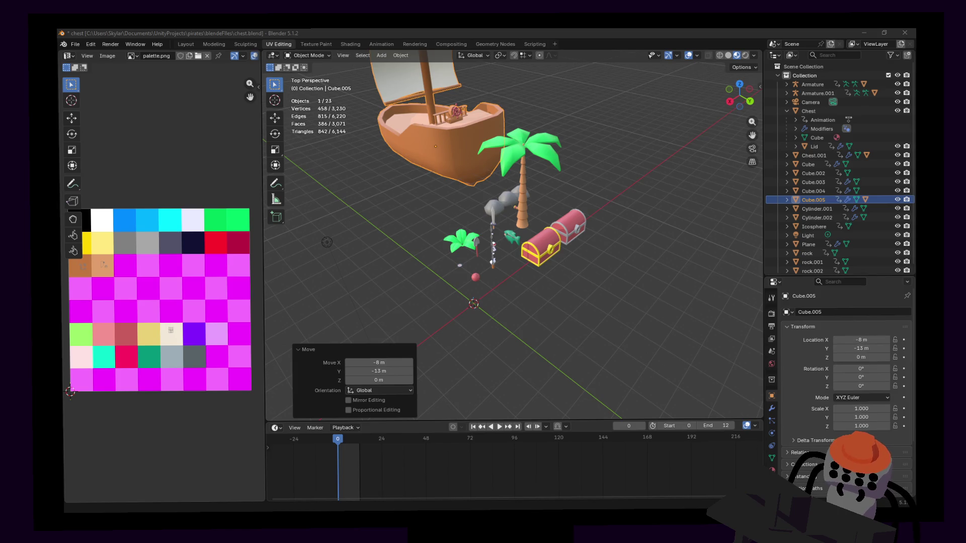
# Deselect and fly the view closer to the island props.
pyautogui.click(642, 110)
pyautogui.hotkey('shift', '`')
pyautogui.press('w')
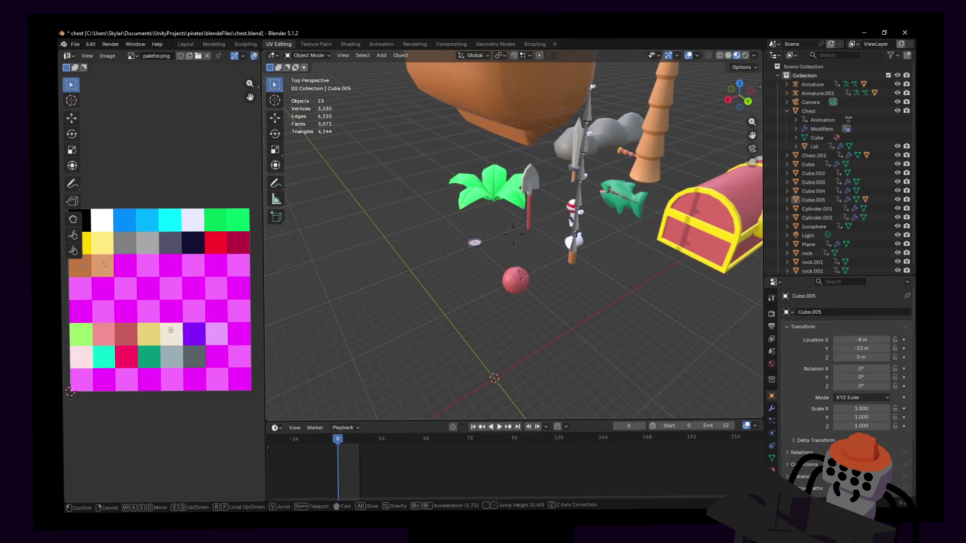
pyautogui.click(613, 171)
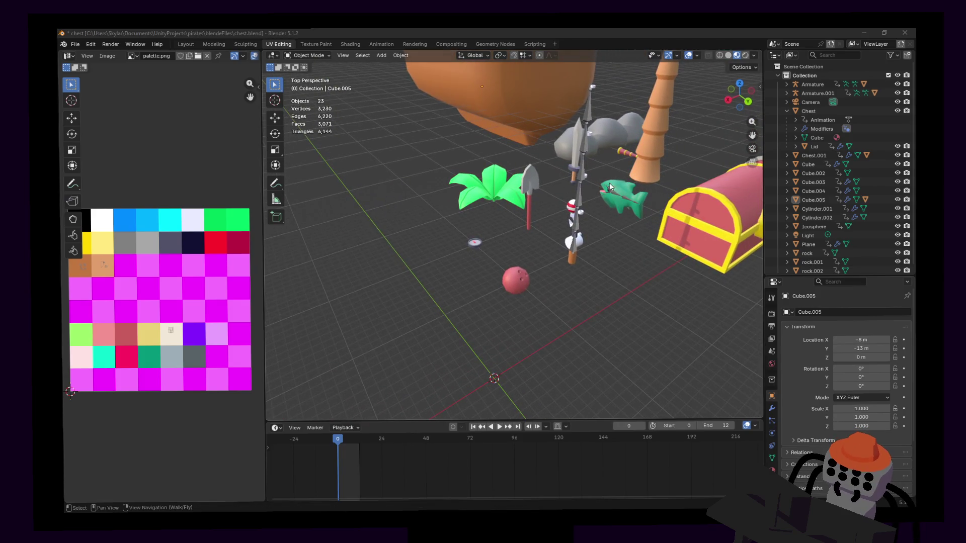